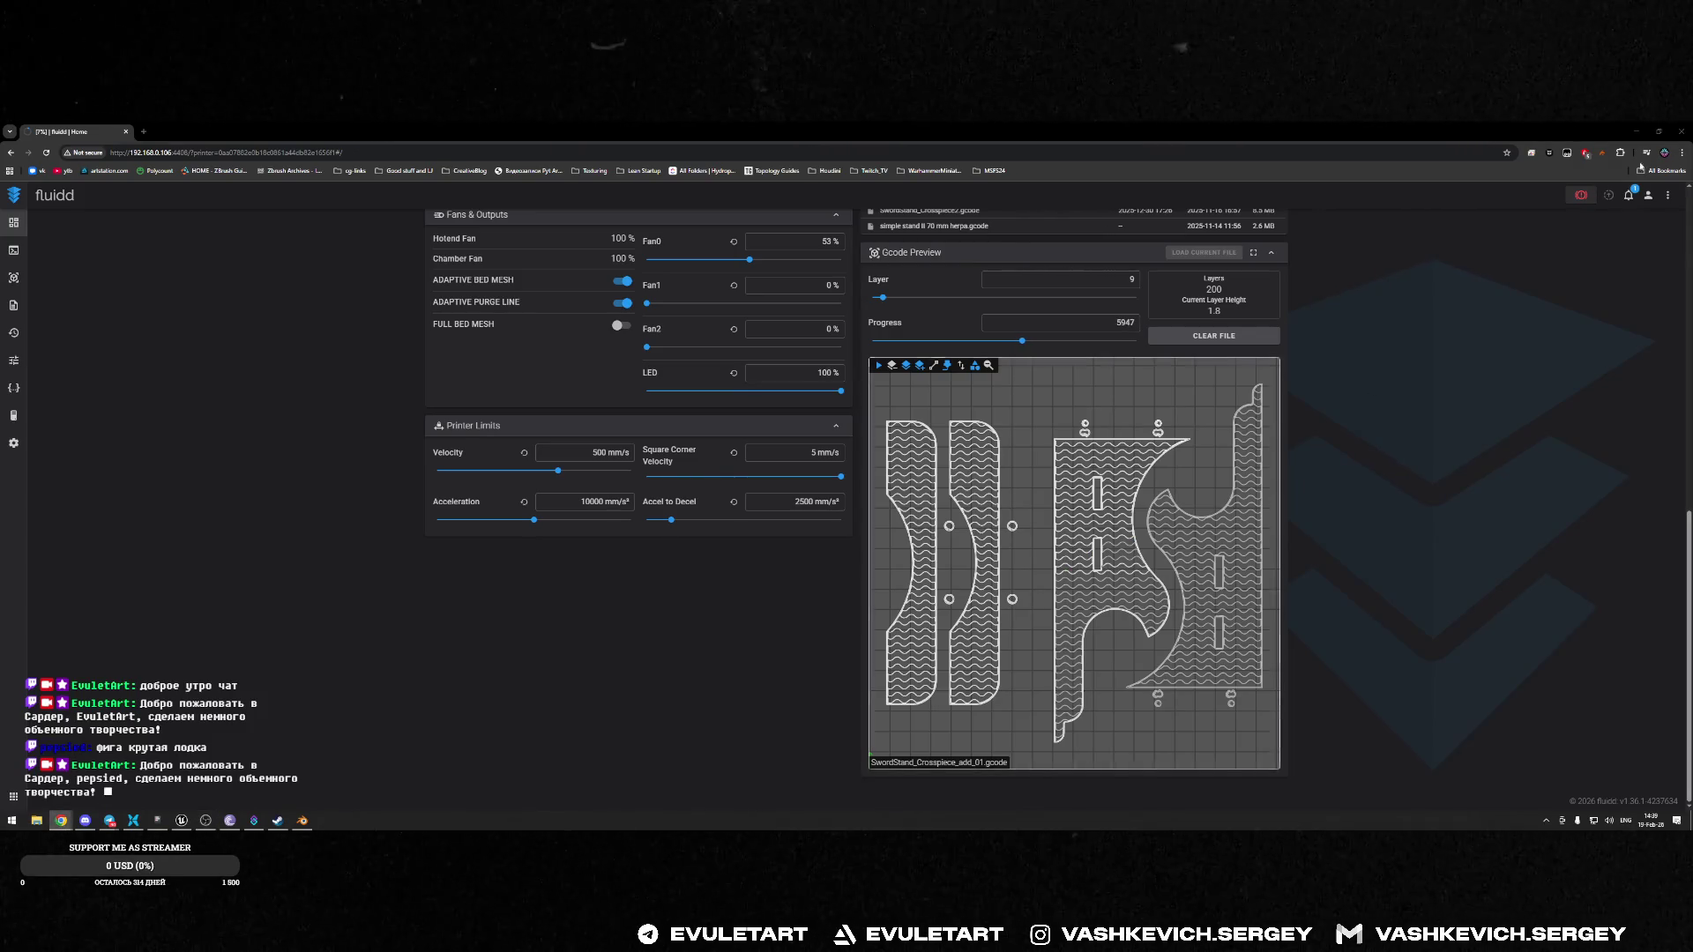
# Glance at the Blender boat scene, zooming in on the hull, before returning to the Twitch stream
pyautogui.click(1660, 132)
pyautogui.scroll(5, 903, 548)
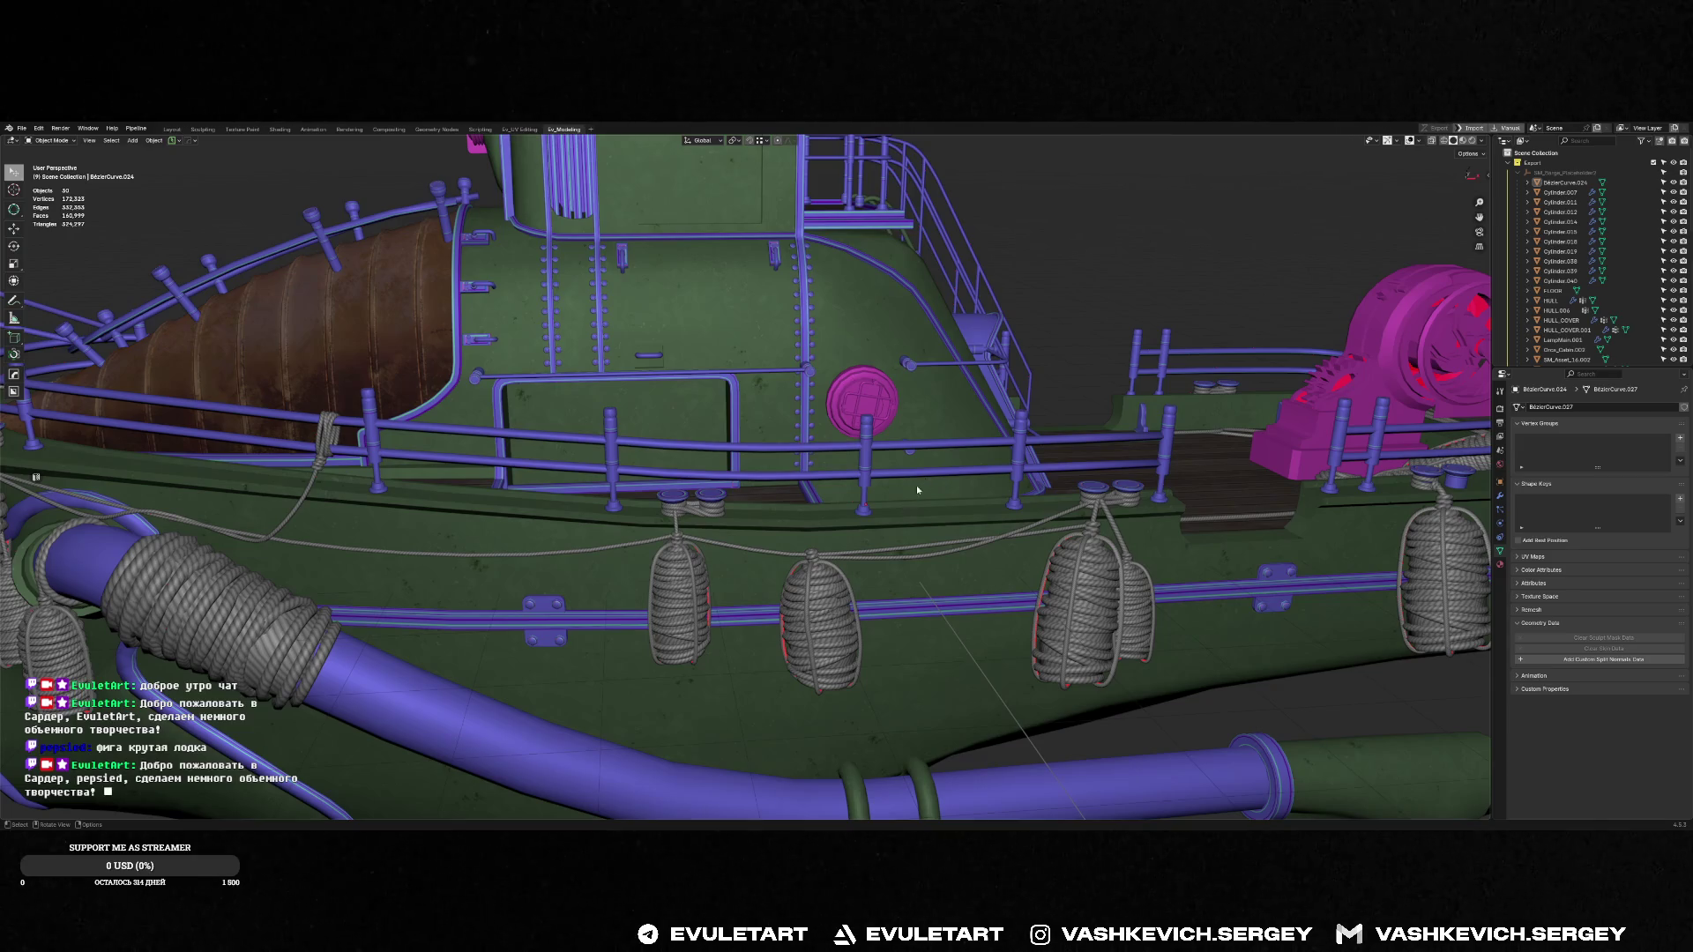
pyautogui.hotkey('alt', 'Tab')
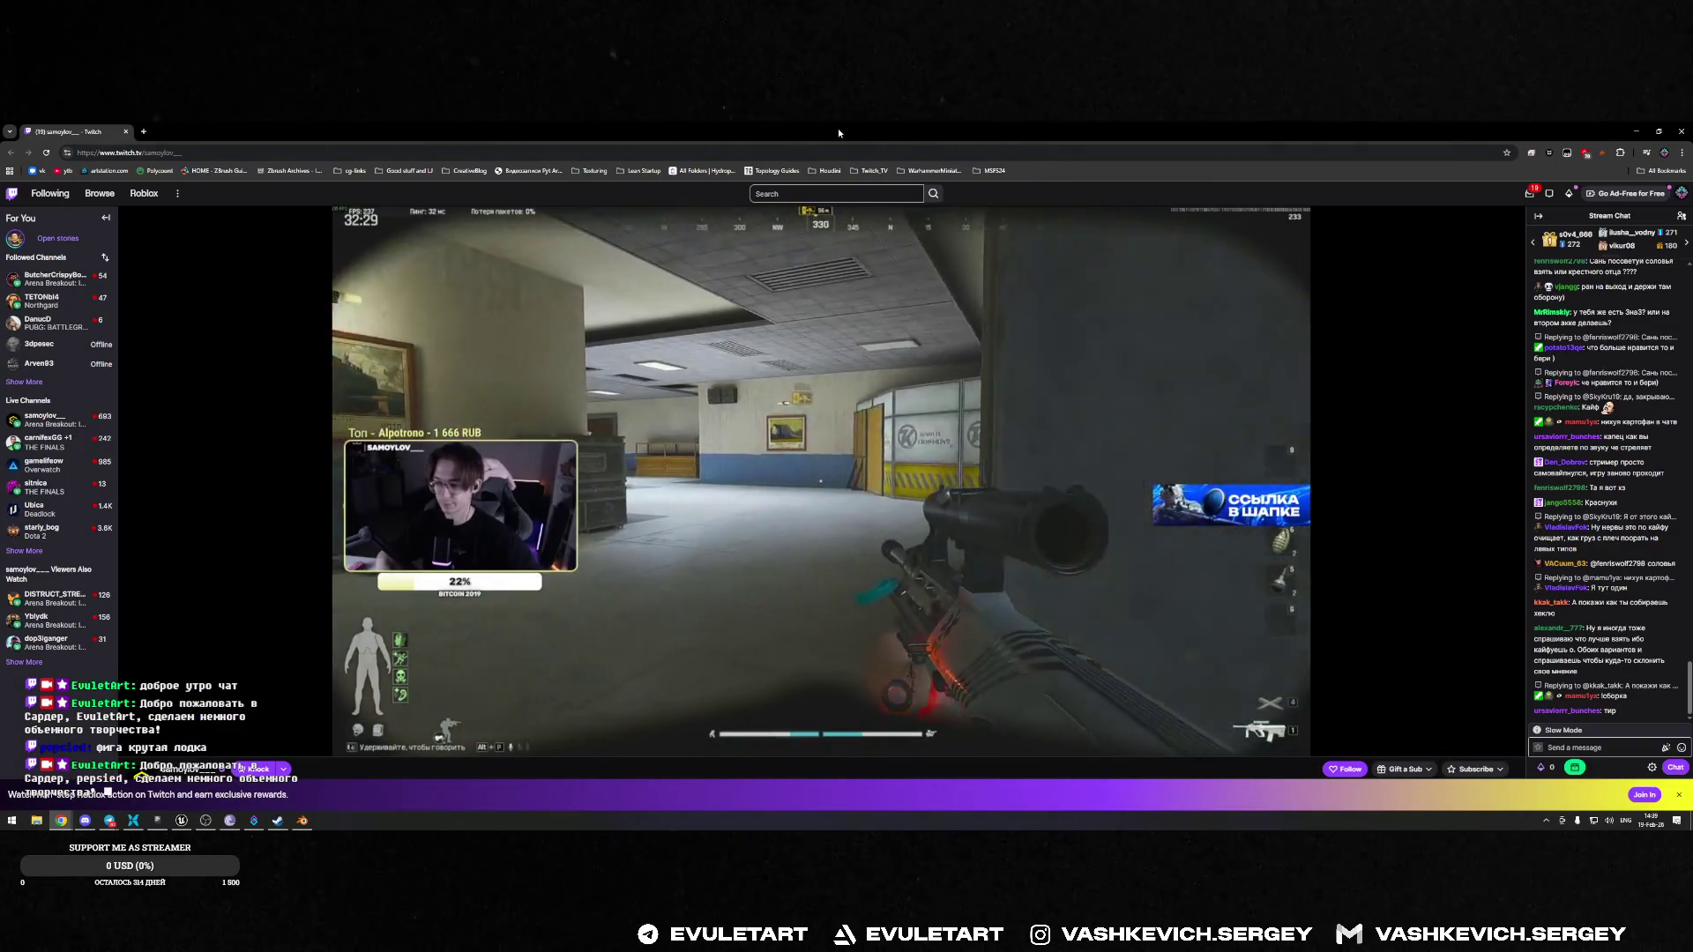
# Float and enlarge the Twitch window over Blender, with stream volume lowered to 20%
pyautogui.moveTo(837, 129)
pyautogui.mouseDown()
pyautogui.moveTo(584, 222)
pyautogui.moveTo(279, 178)
pyautogui.mouseUp()
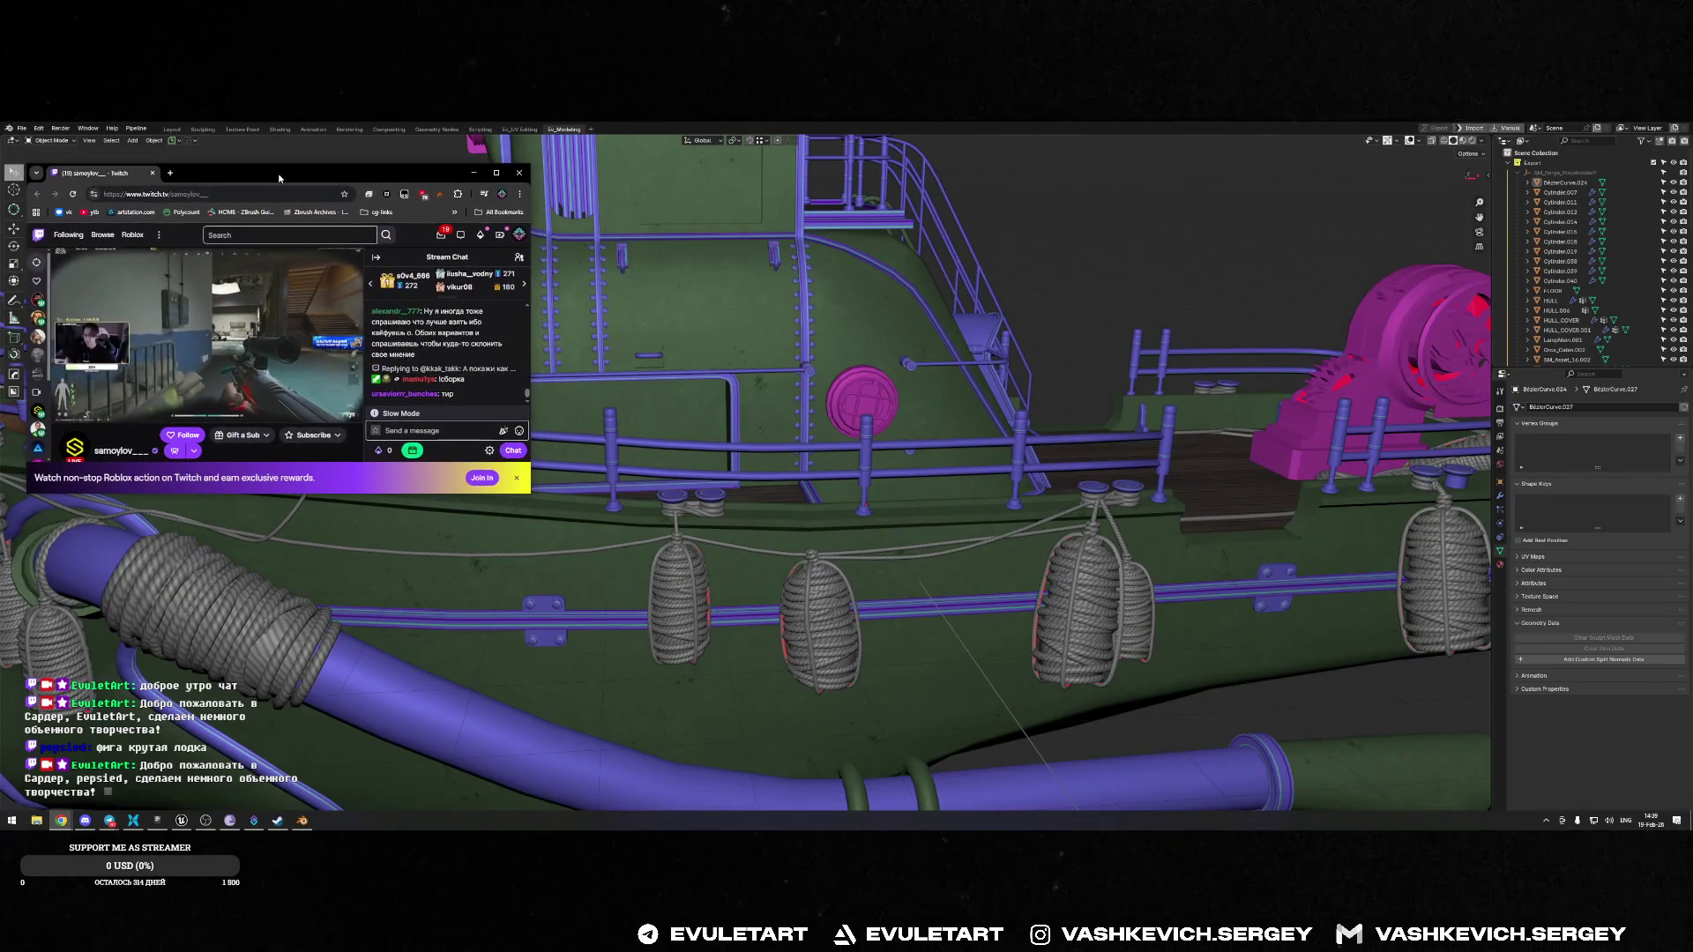
pyautogui.moveTo(530, 494)
pyautogui.mouseDown()
pyautogui.moveTo(767, 565)
pyautogui.moveTo(1083, 789)
pyautogui.mouseUp()
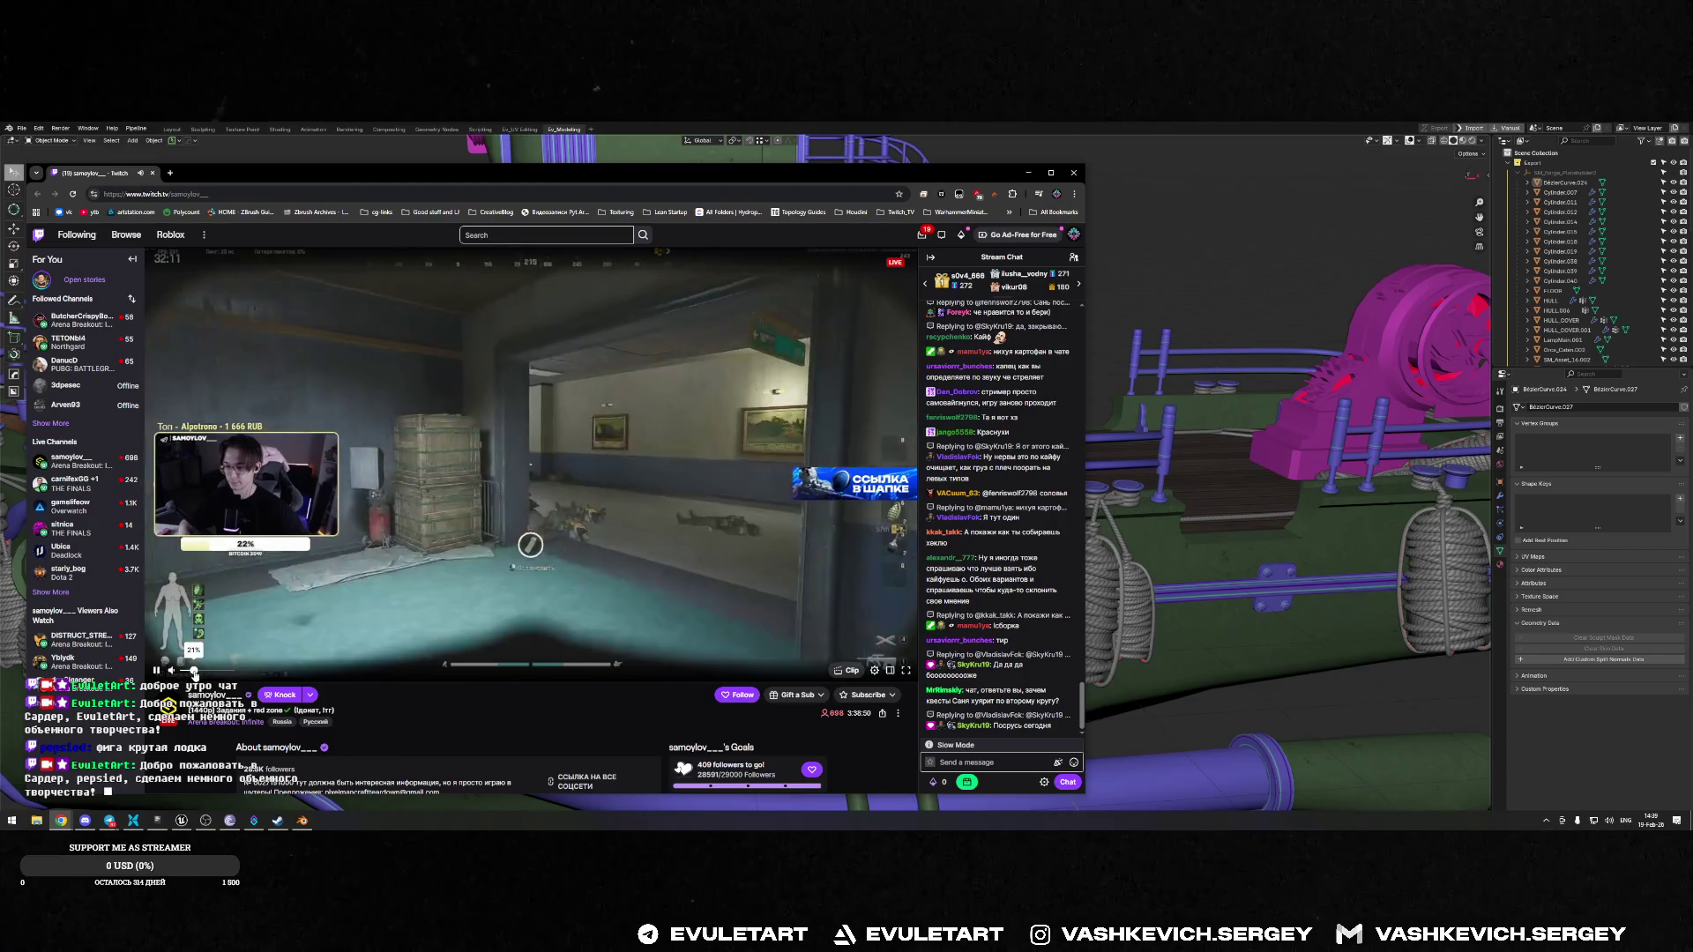
pyautogui.click(192, 672)
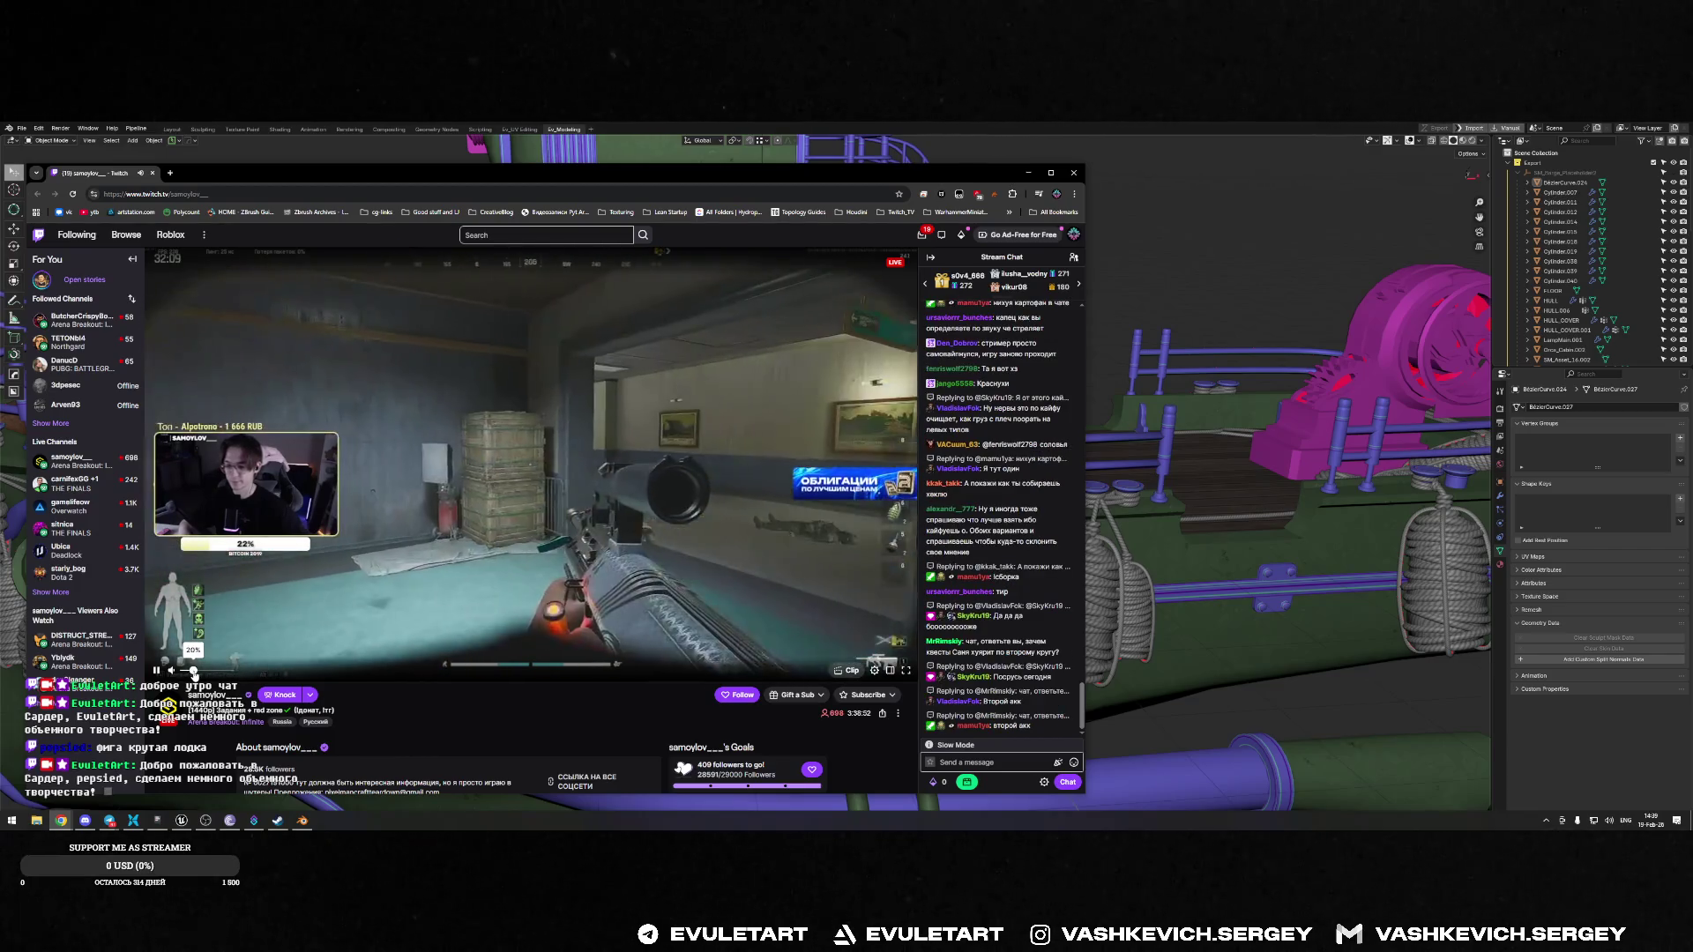
pyautogui.press('XF86AudioLowerVolume')
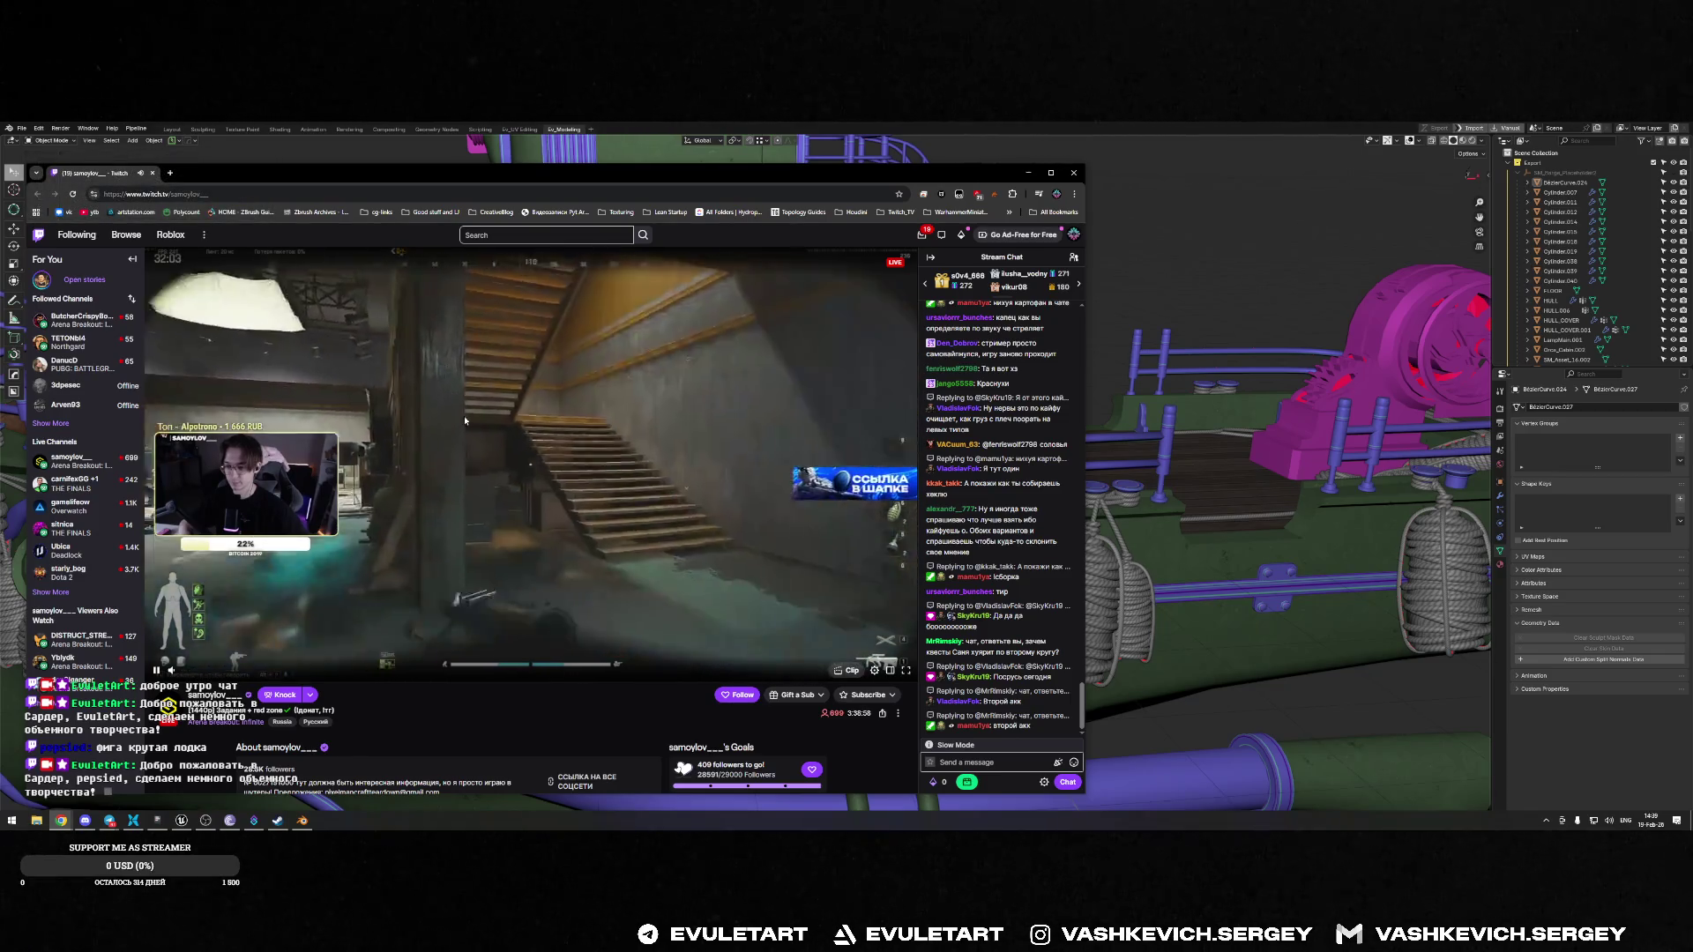
pyautogui.moveTo(618, 173); pyautogui.dragTo(611, 144)
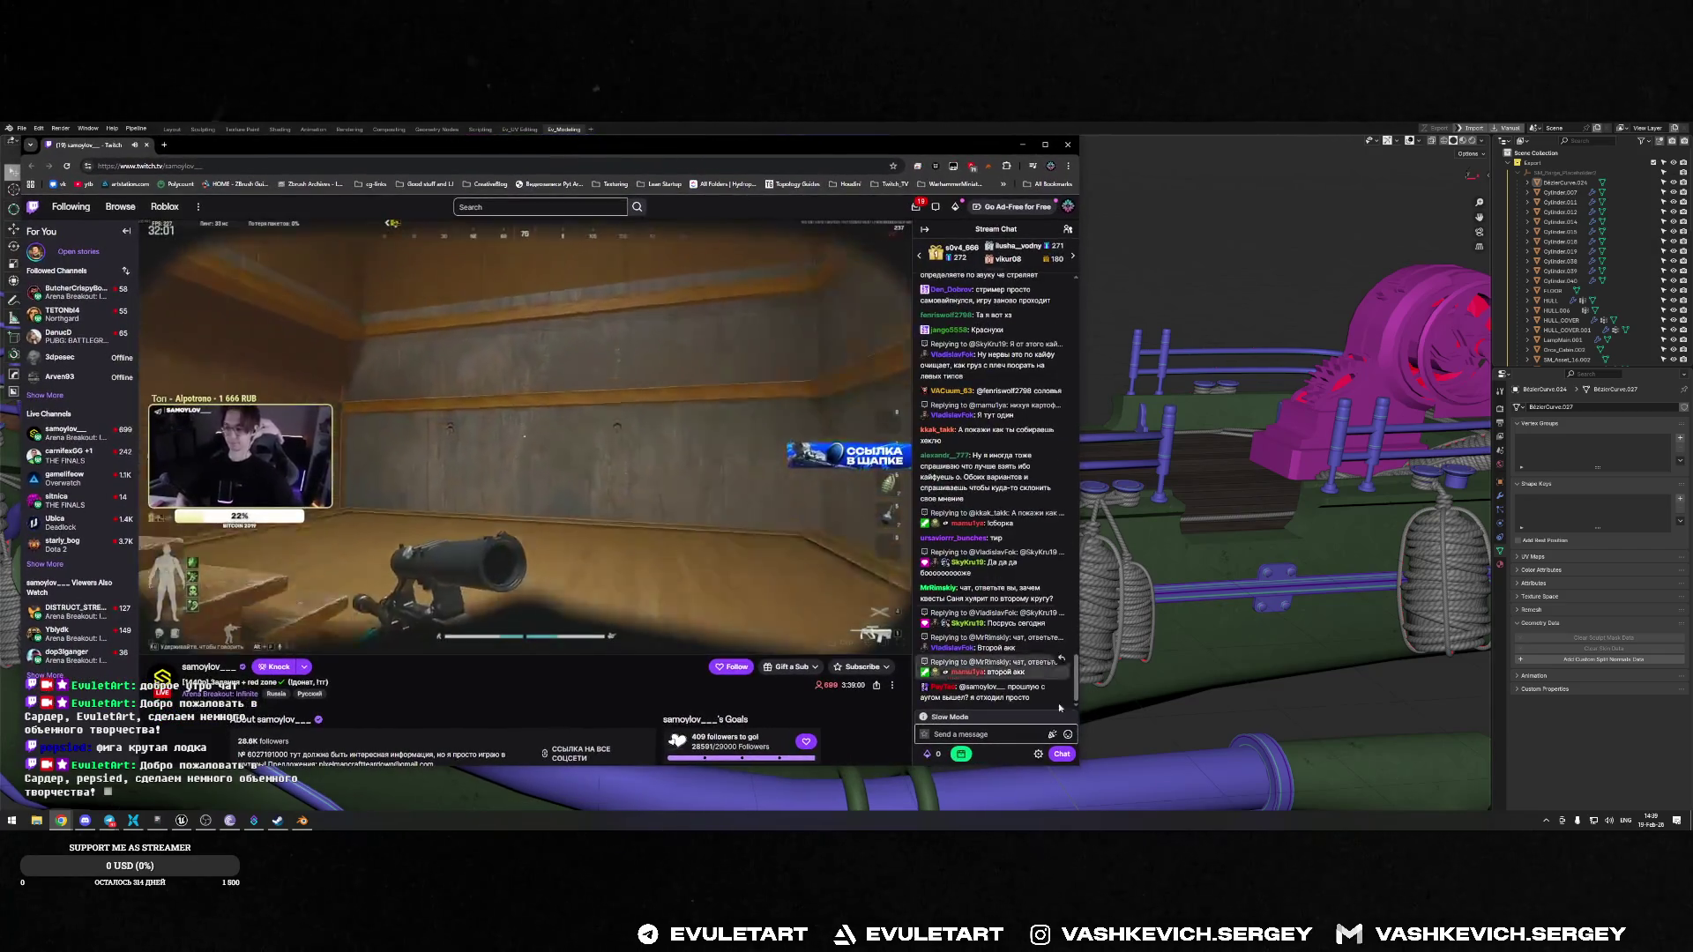
# Widen the stream window to cover Blender except the outliner and properties panels
pyautogui.moveTo(1076, 766); pyautogui.dragTo(1398, 799)
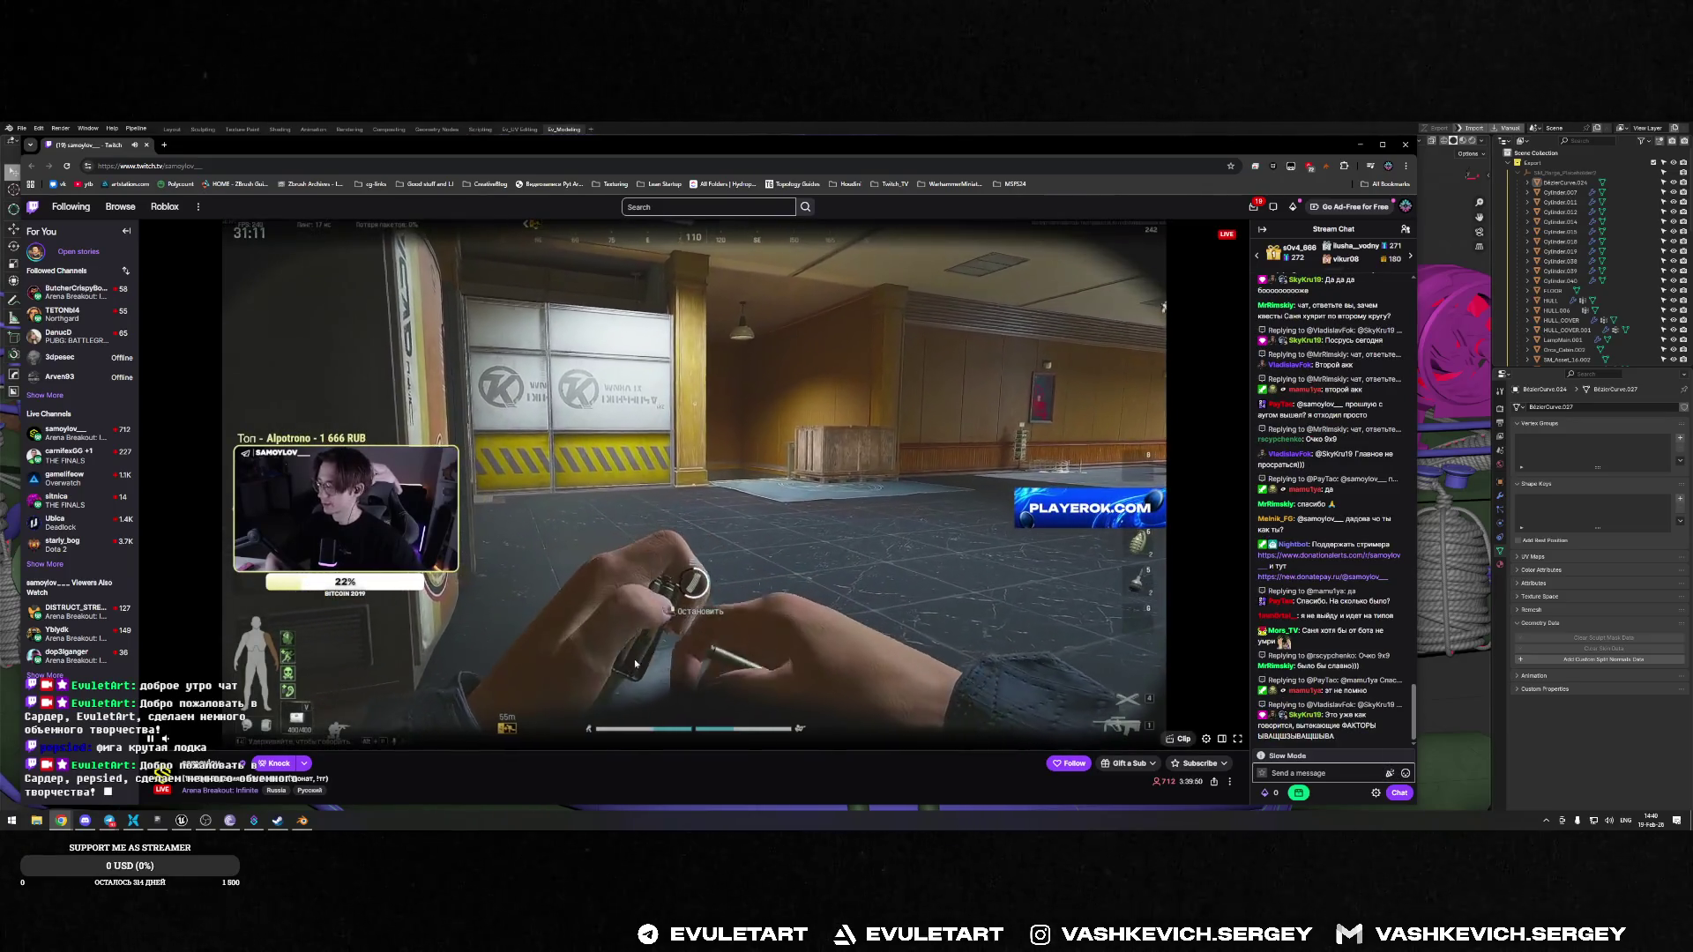
pyautogui.moveTo(633, 680)
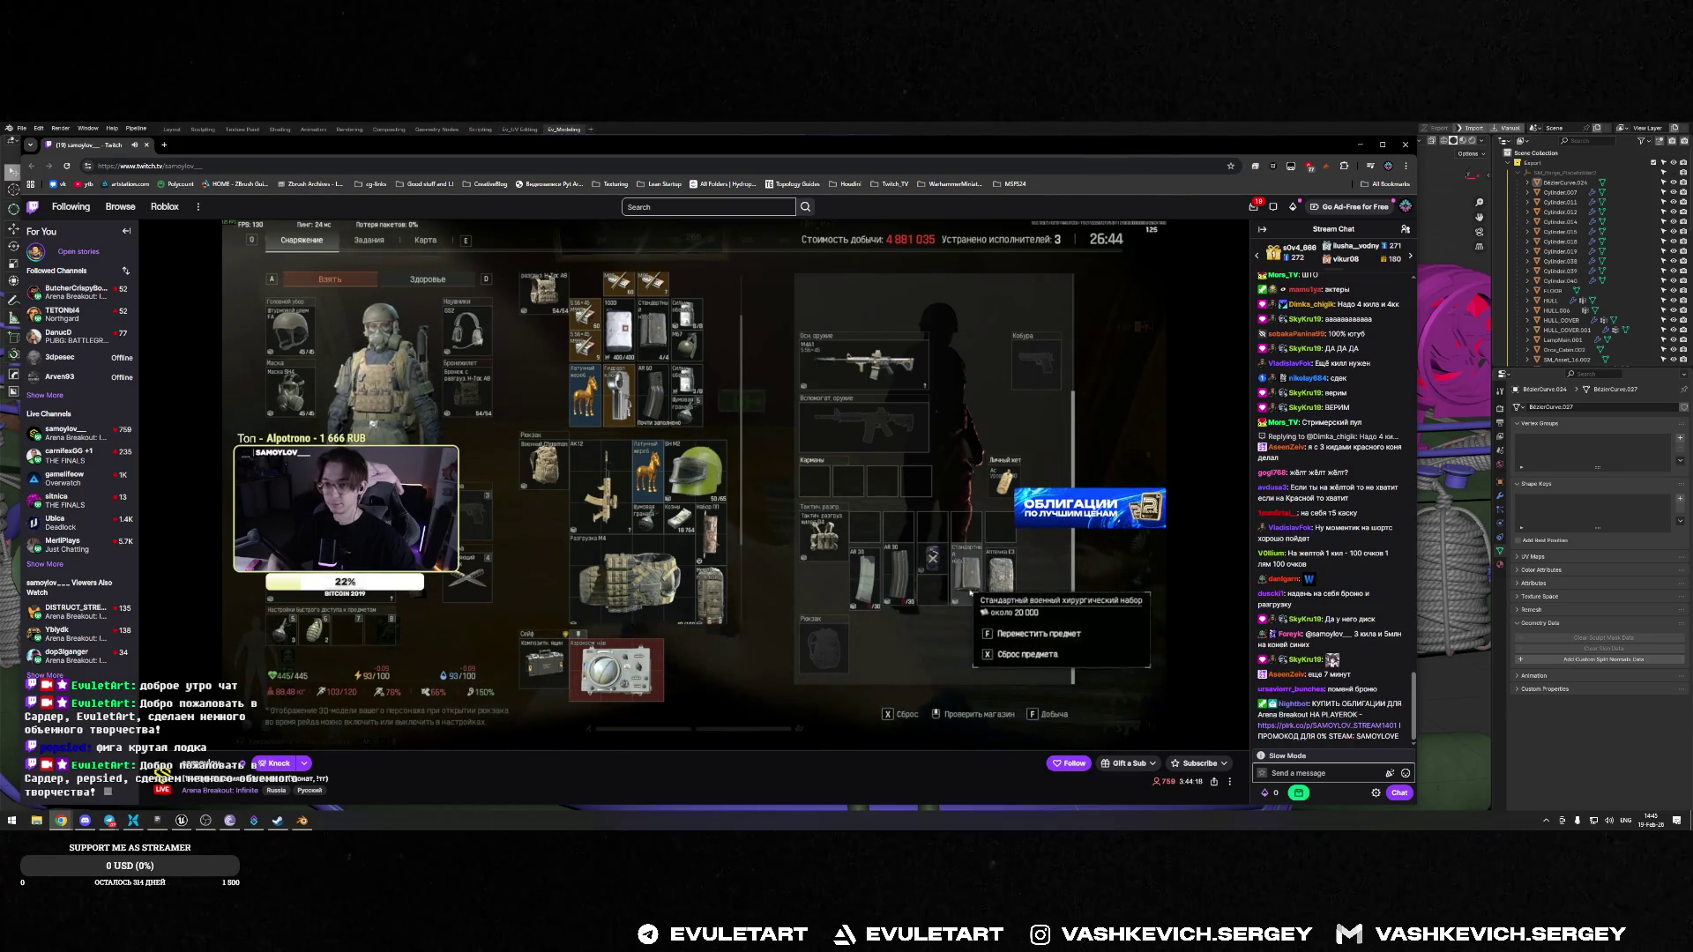
pyautogui.hotkey('alt', 'Tab')
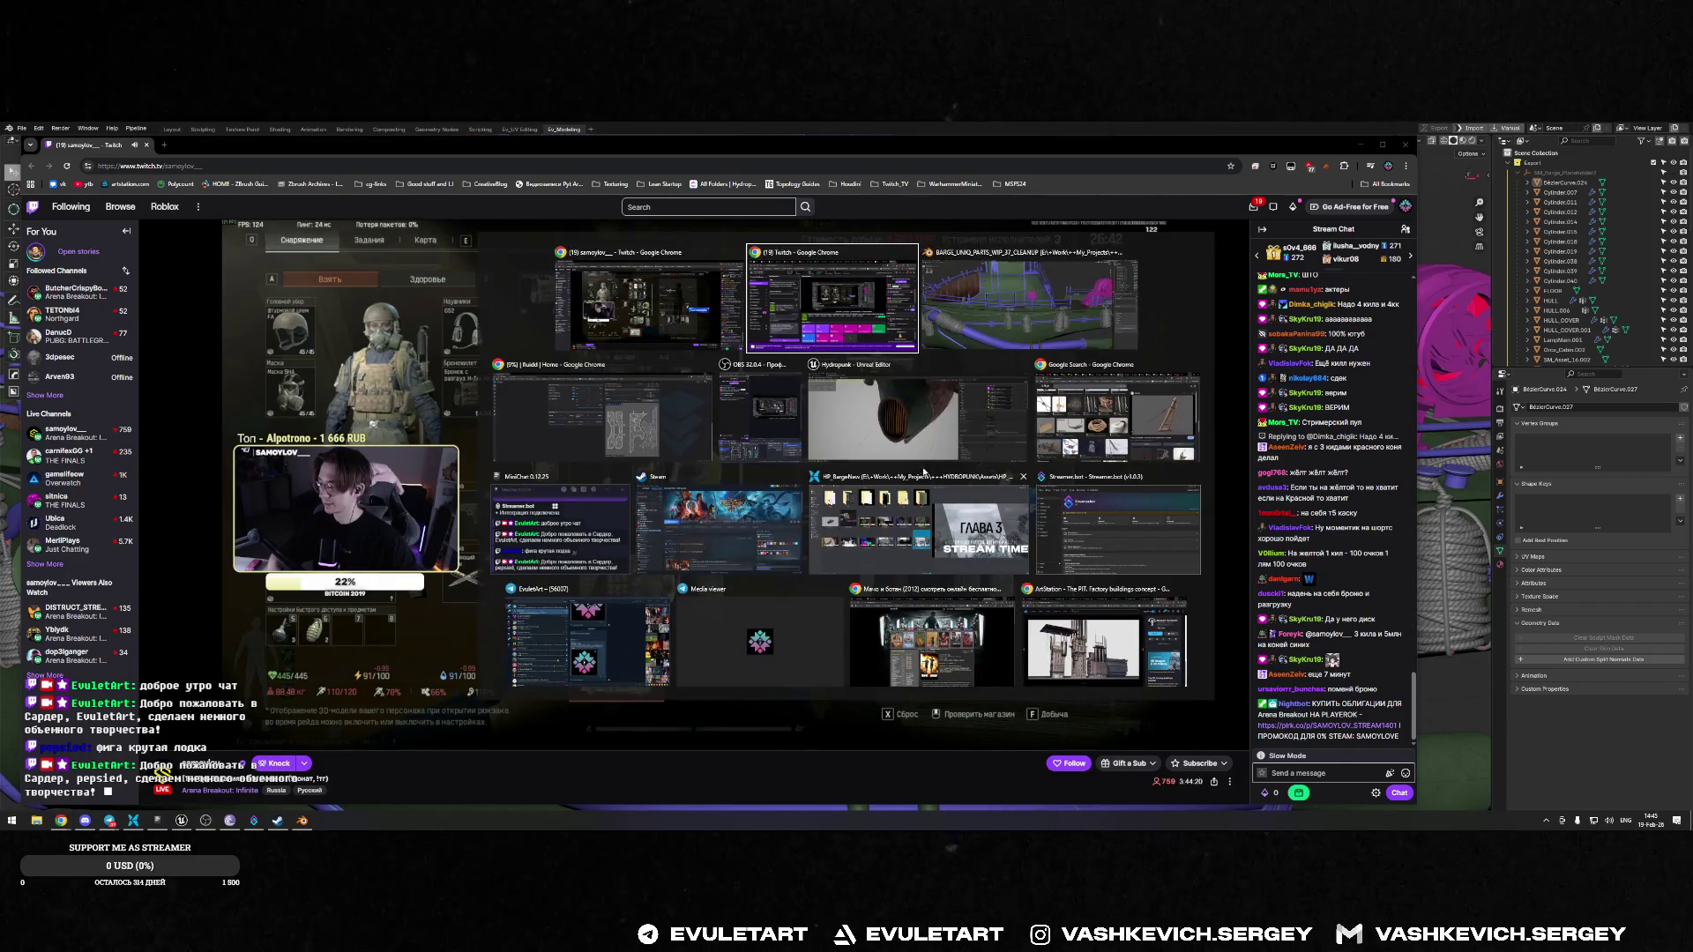
pyautogui.click(604, 403)
pyautogui.moveTo(85, 134); pyautogui.dragTo(221, 145)
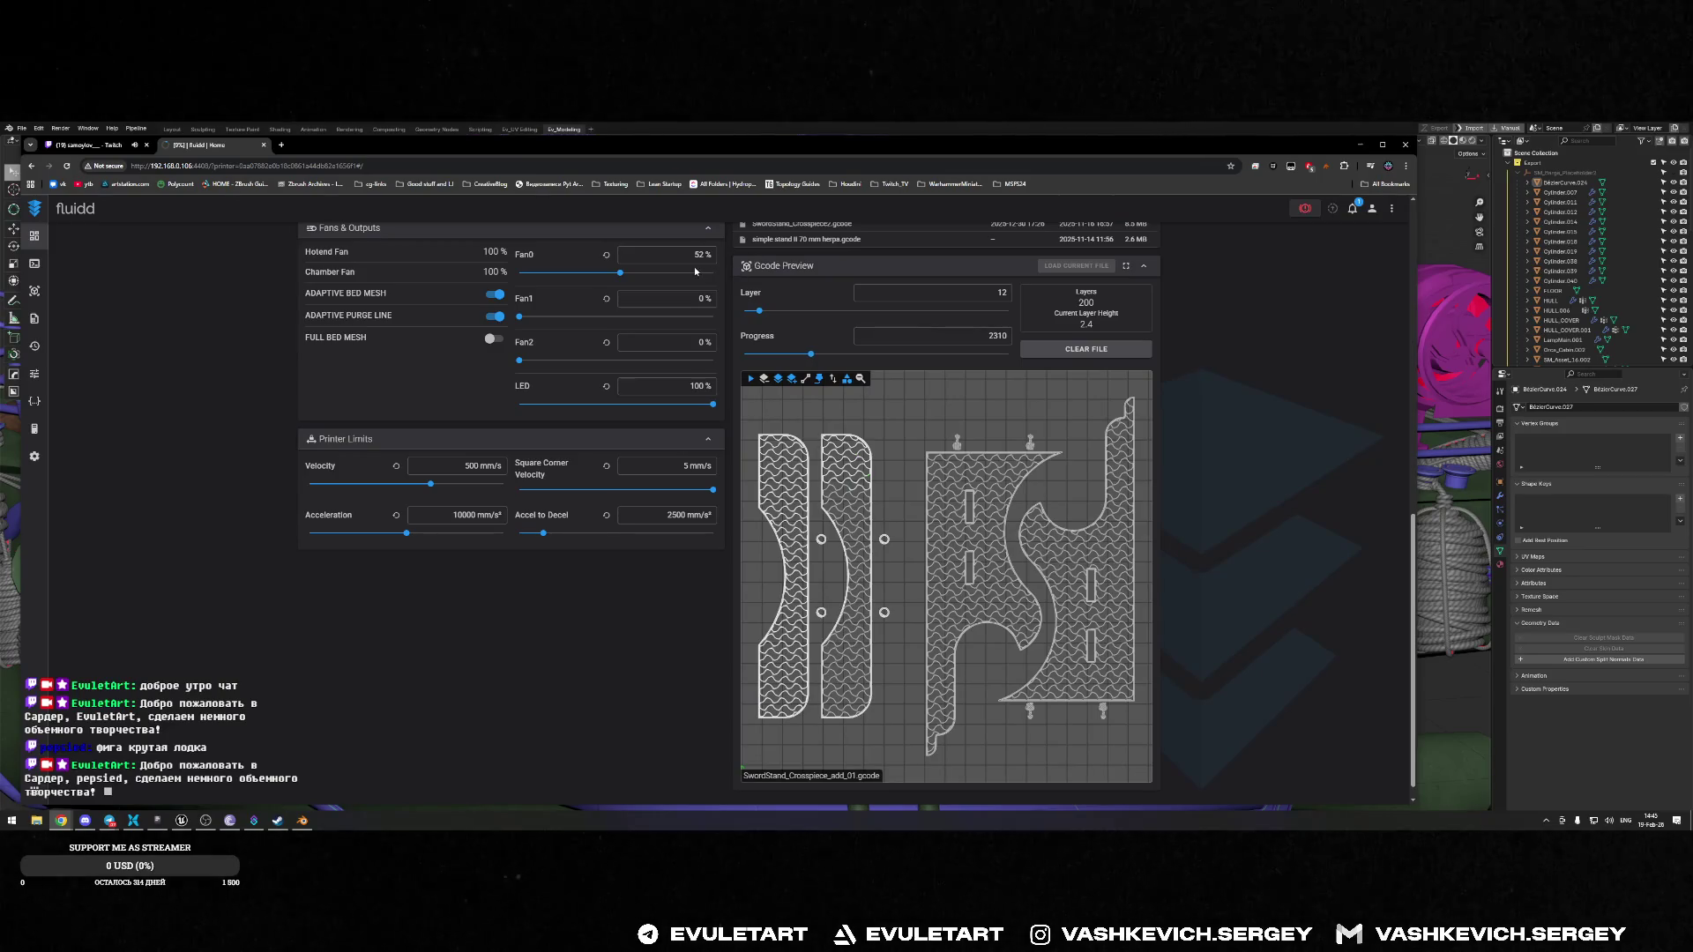
pyautogui.scroll(10, 519, 380)
pyautogui.hotkey('ctrl', 'shift', 'Tab')
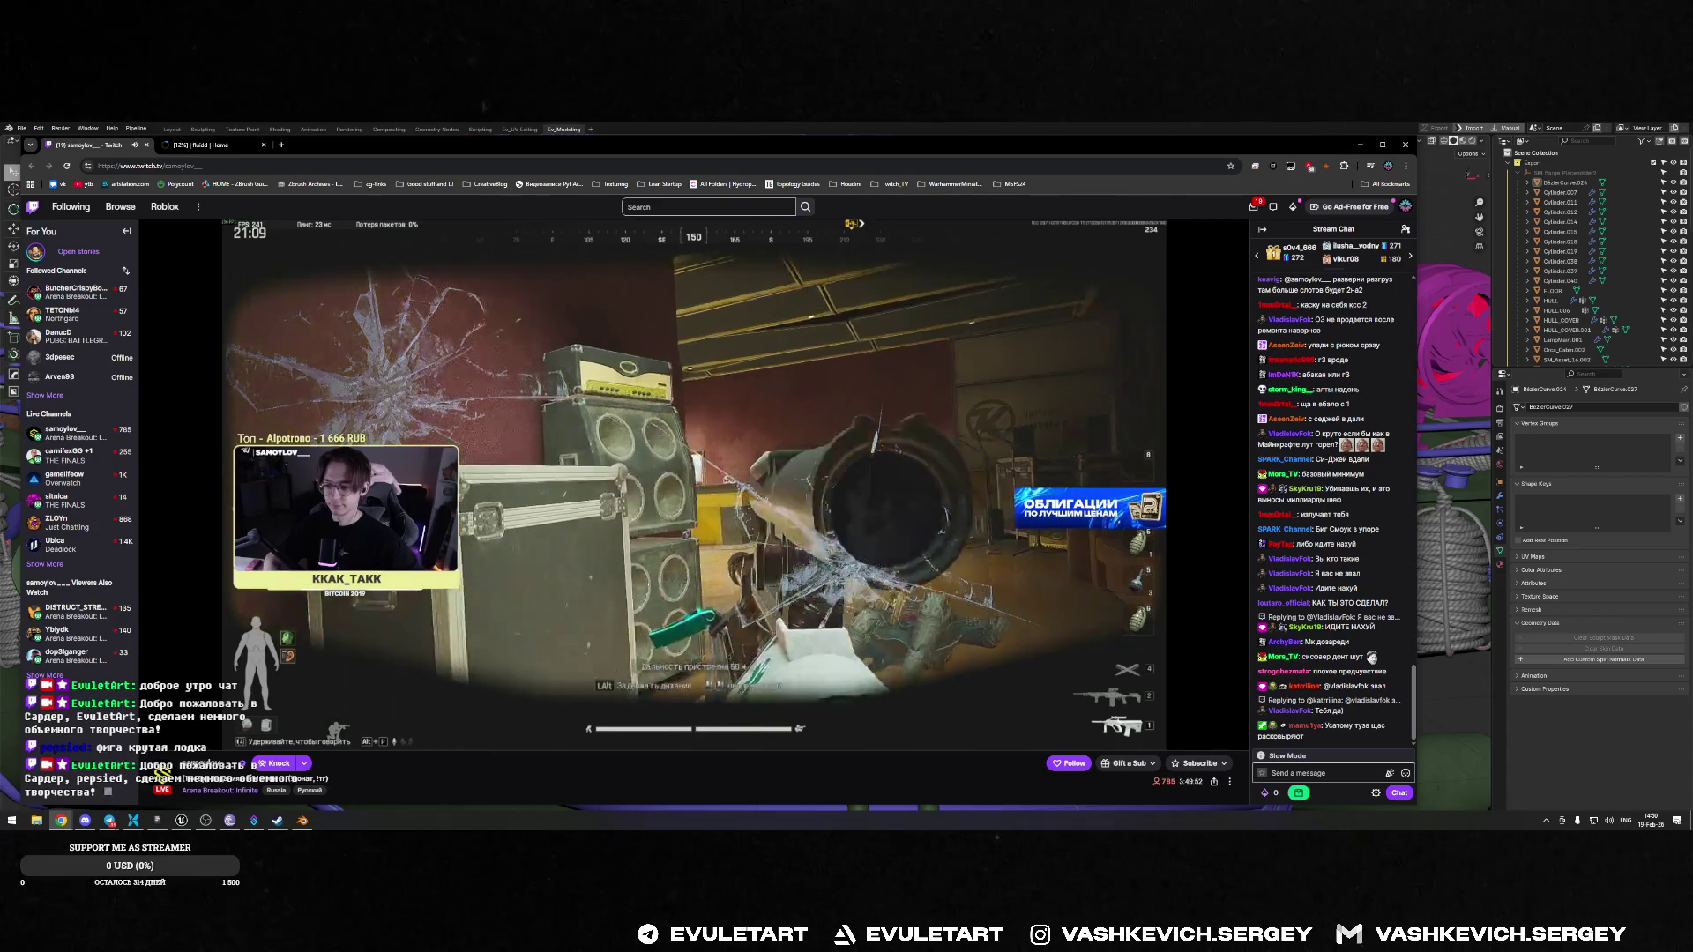
pyautogui.moveTo(965, 483)
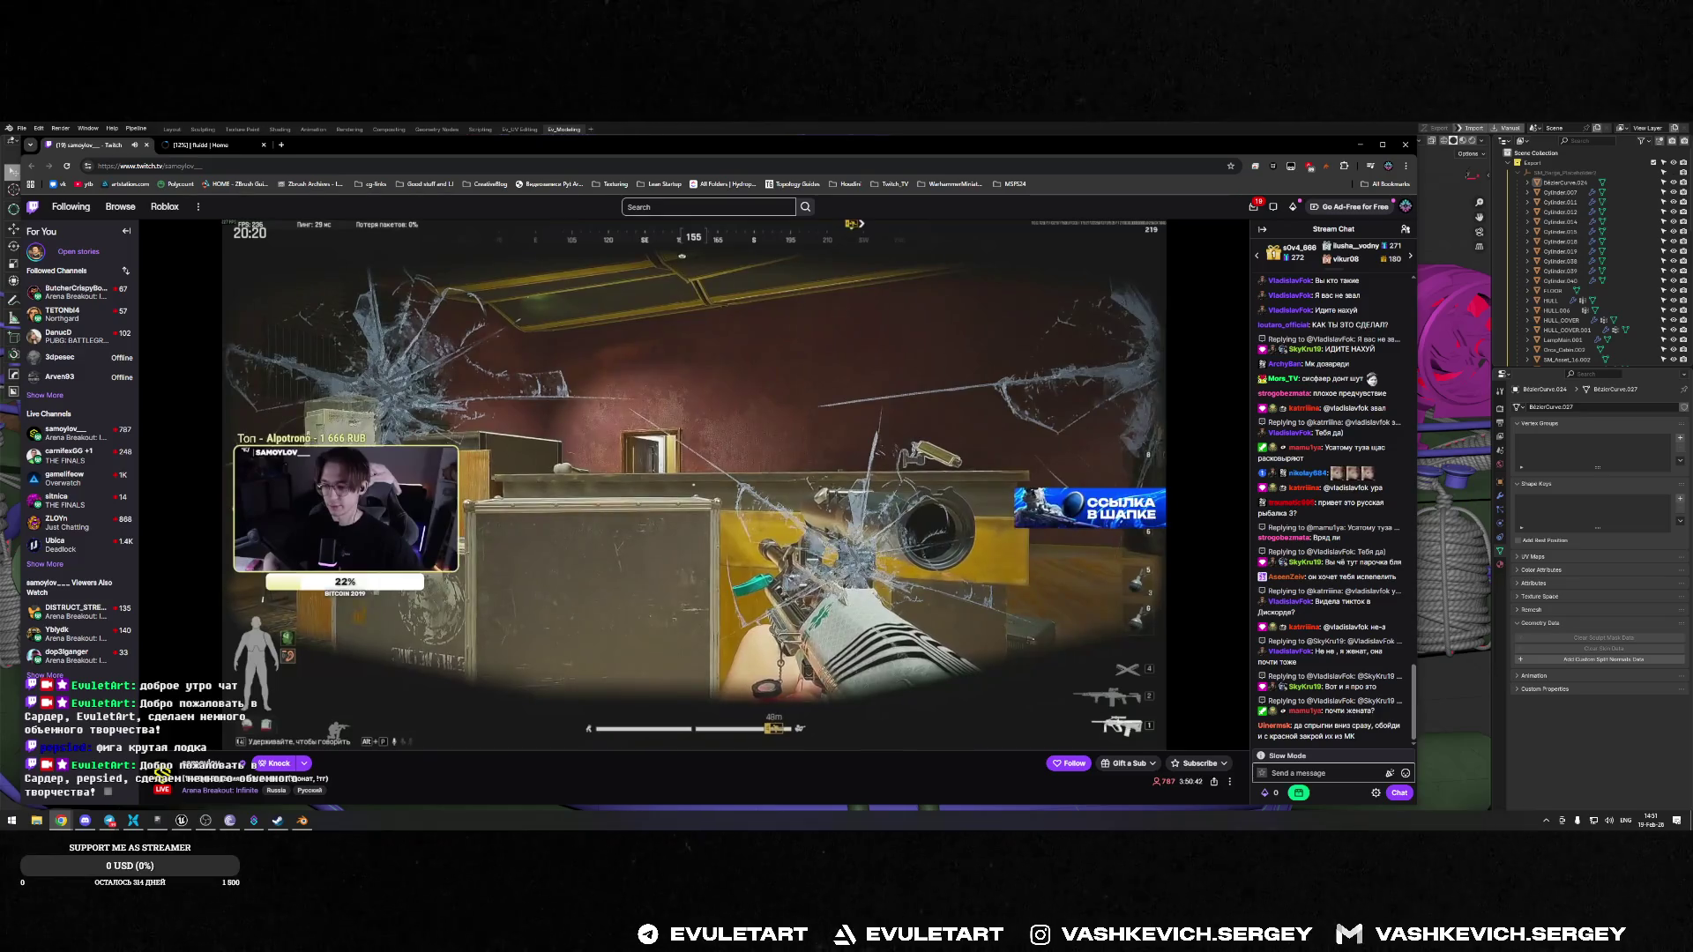
pyautogui.moveTo(196, 739)
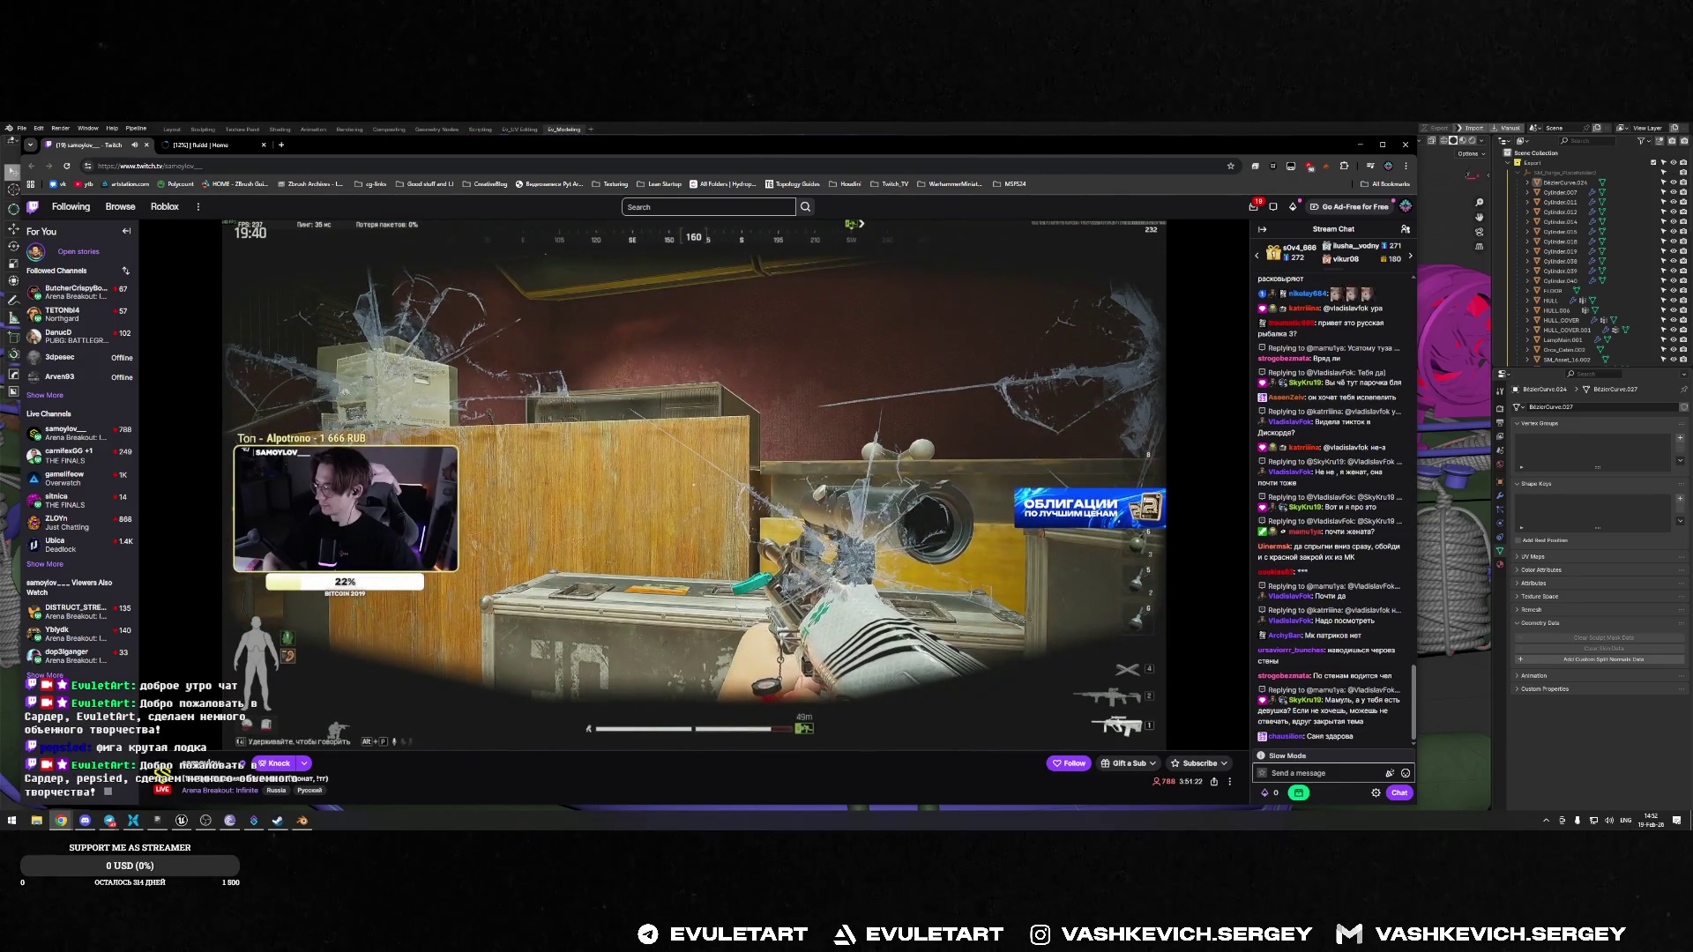
pyautogui.moveTo(1229, 557)
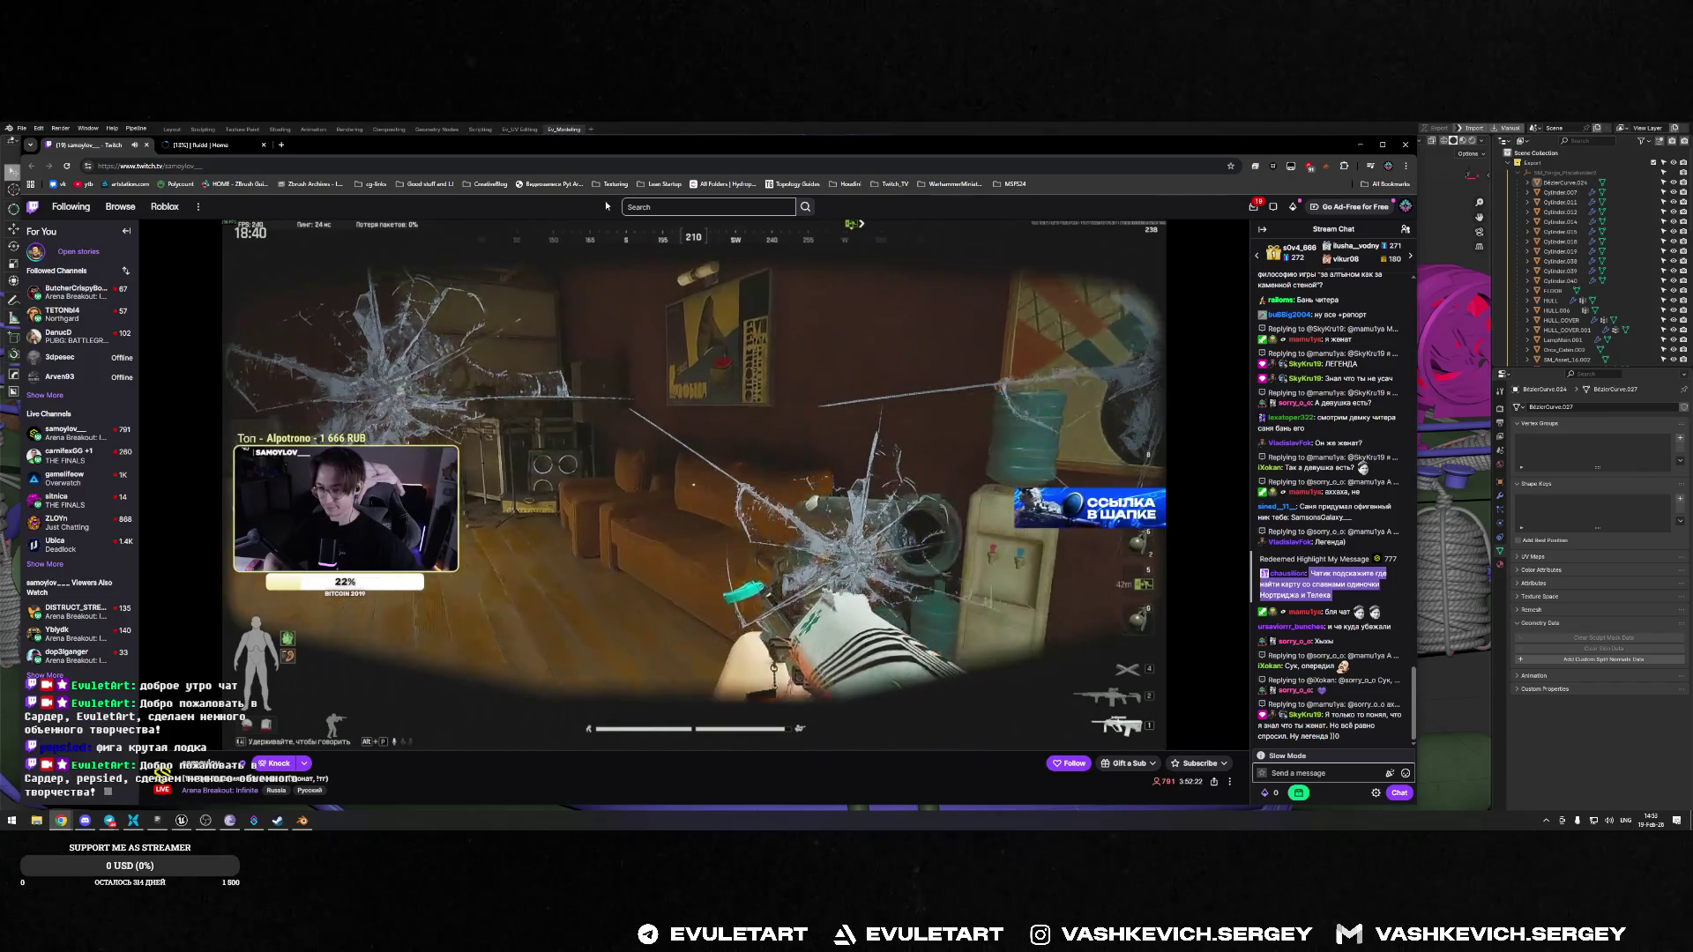
pyautogui.click(208, 146)
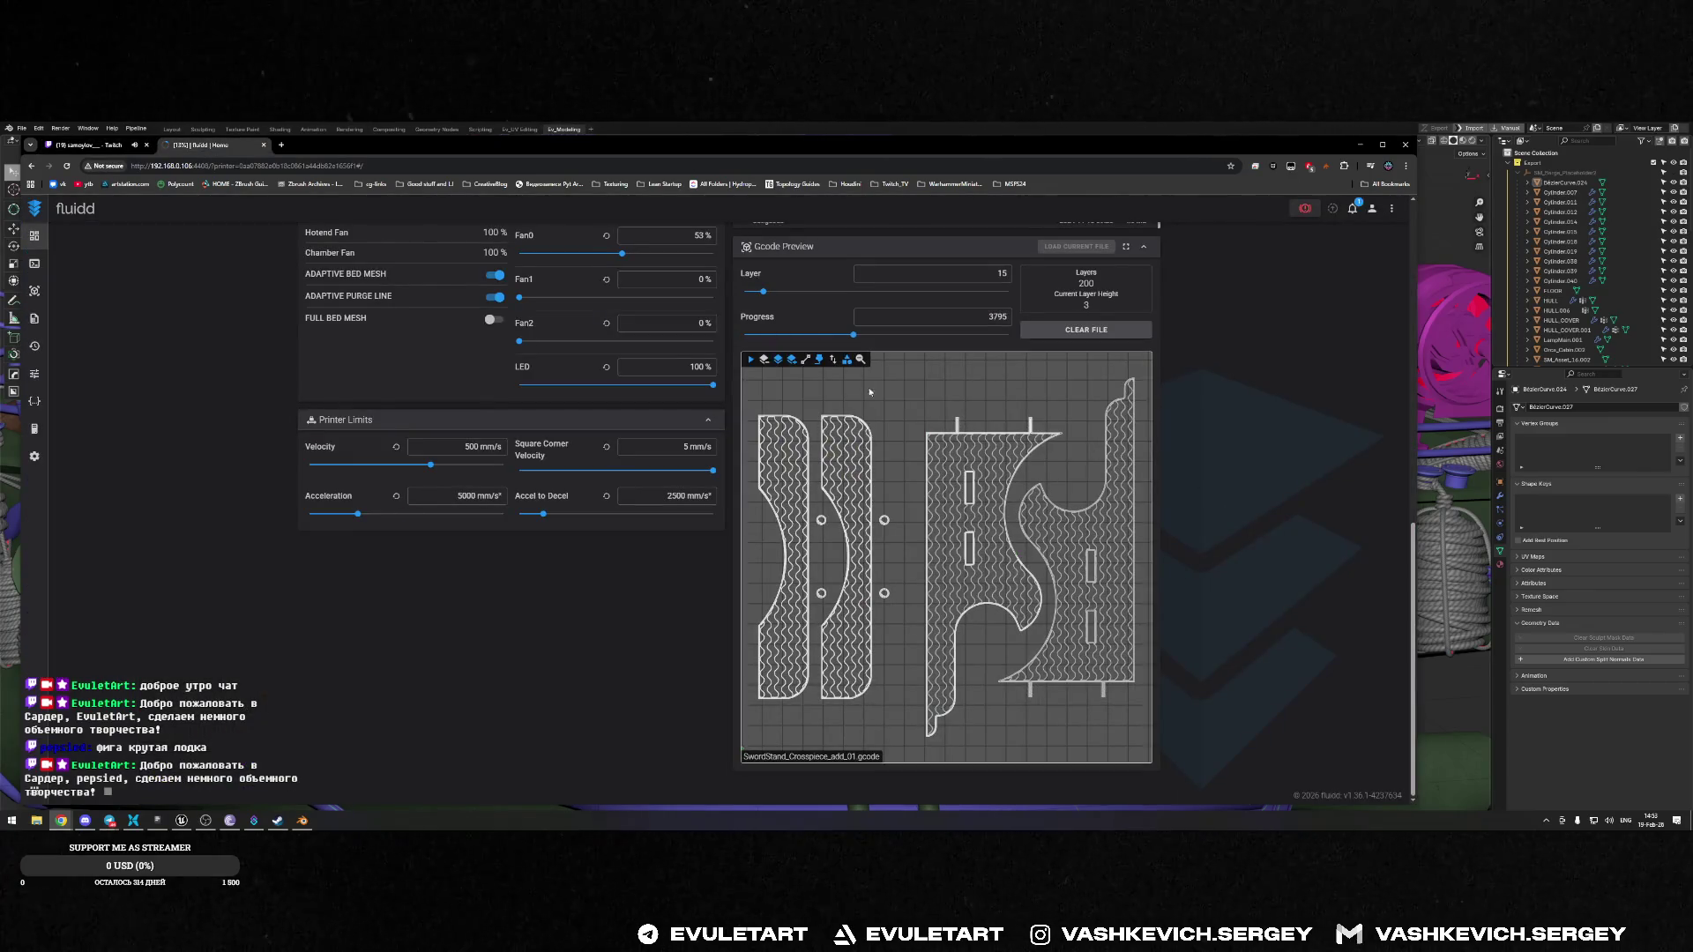
# Watch the followed channel's live stream with chat open, finally closing the stream tab
pyautogui.click(60, 128)
pyautogui.hotkey('alt', 'Tab')
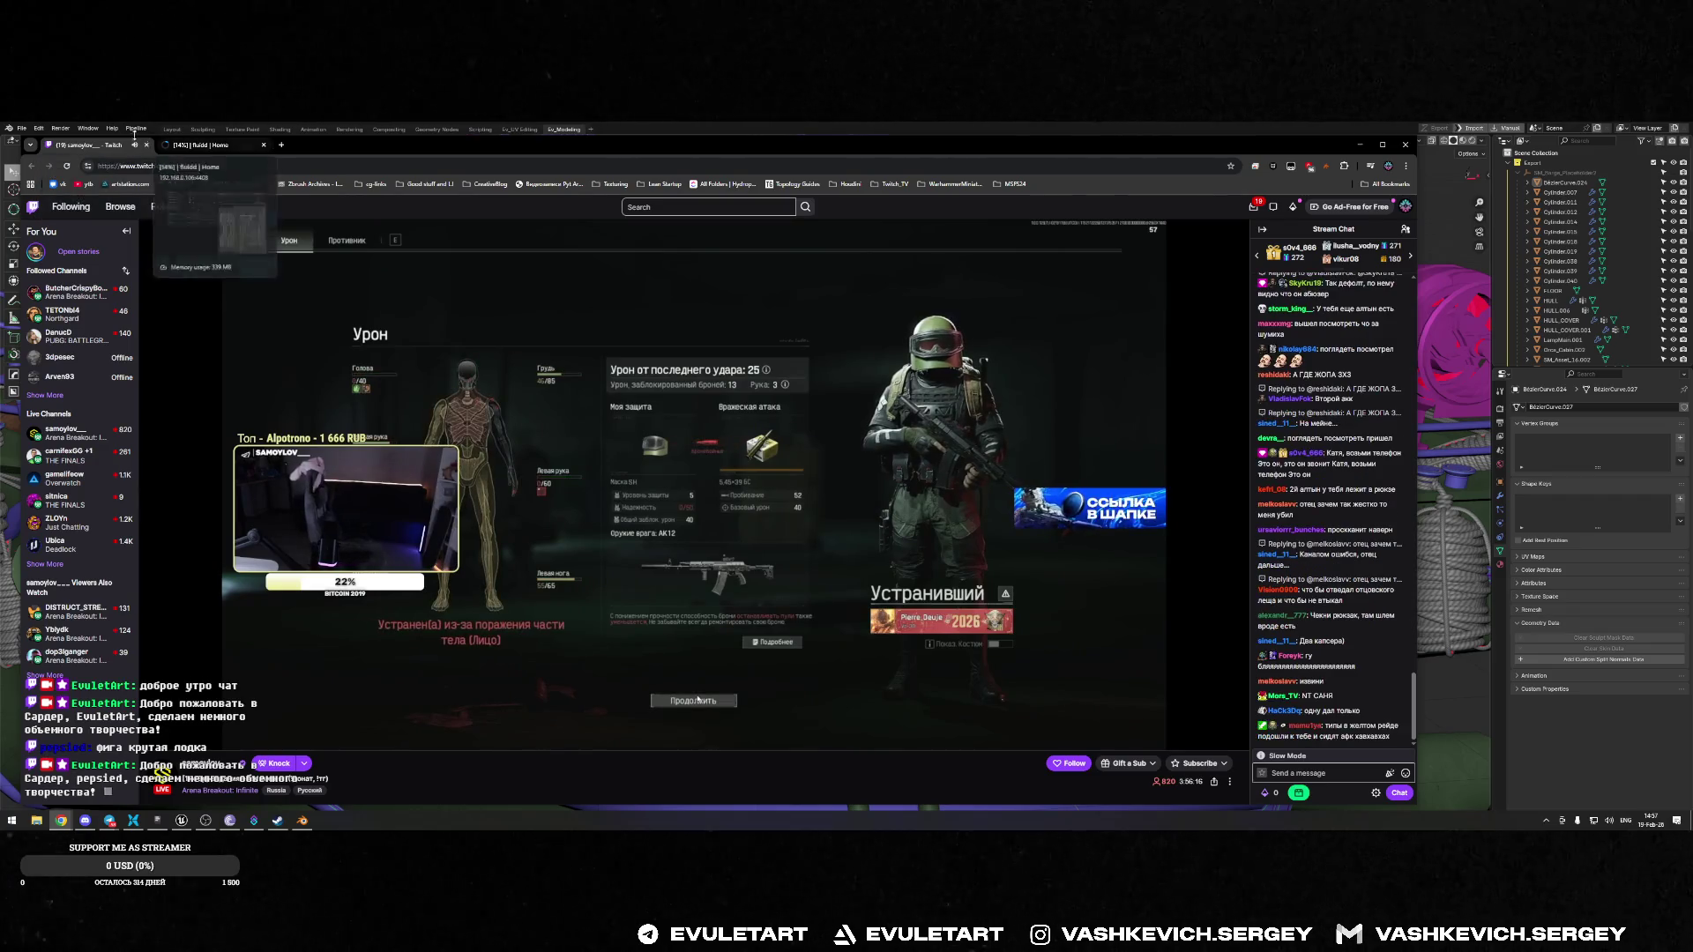
pyautogui.click(144, 146)
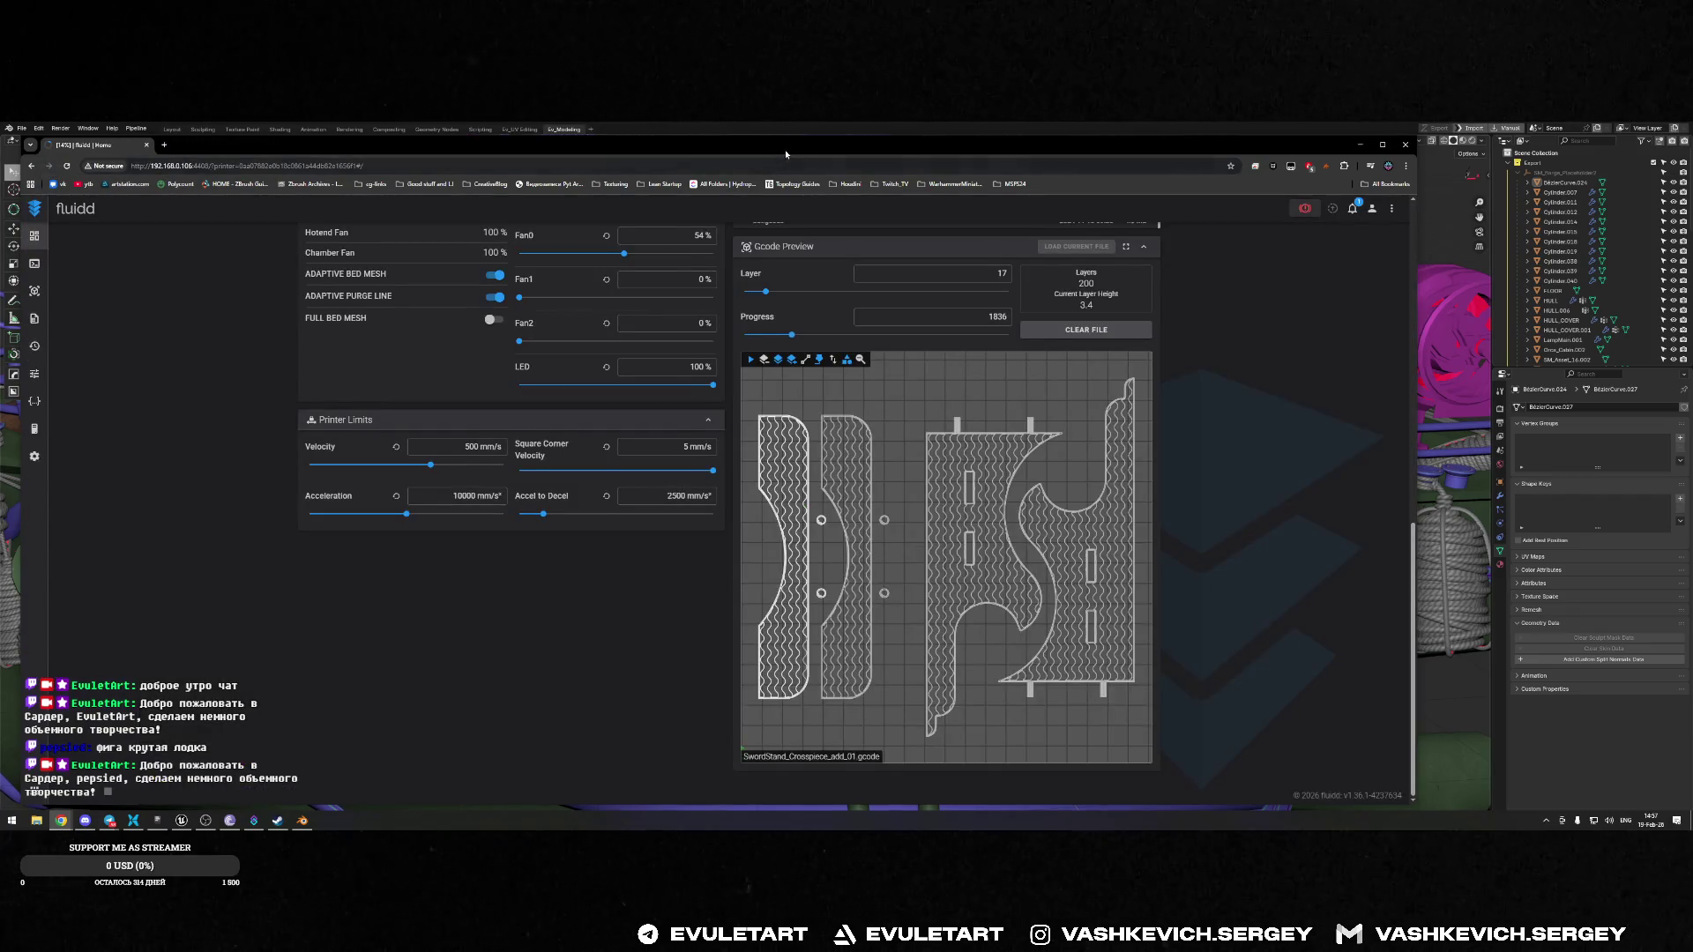
# Maximize the browser to check the Fluidd print status, then return to the Blender boat
pyautogui.doubleClick(1176, 145)
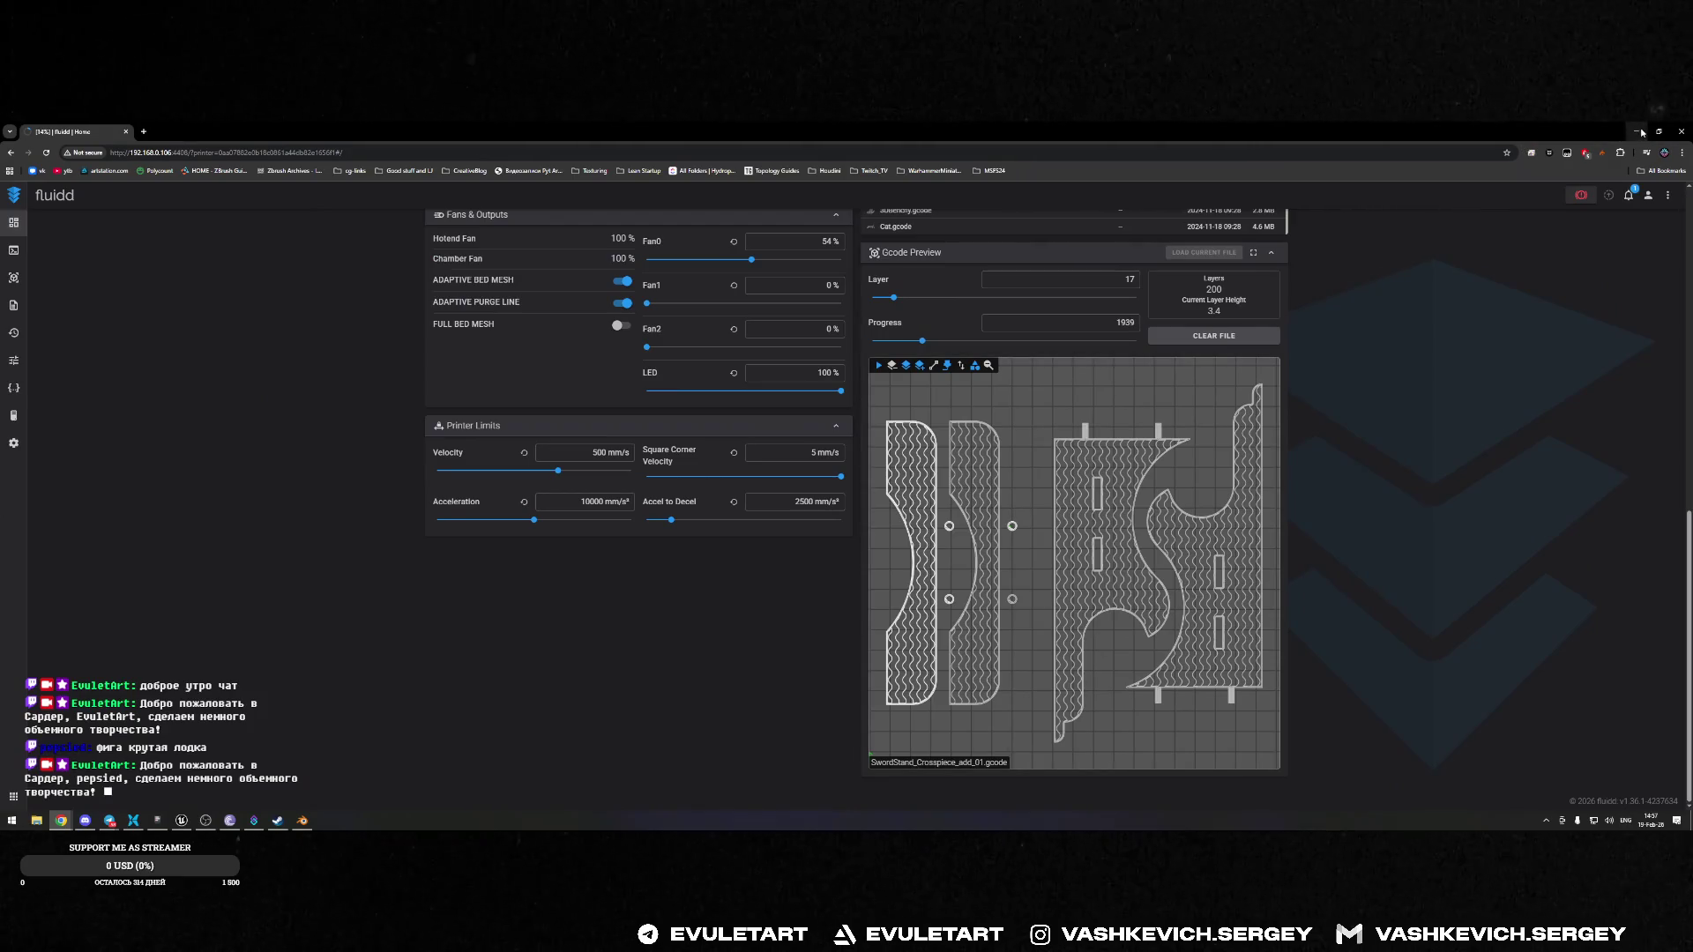
pyautogui.scroll(3, 630, 409)
pyautogui.scroll(6, 631, 409)
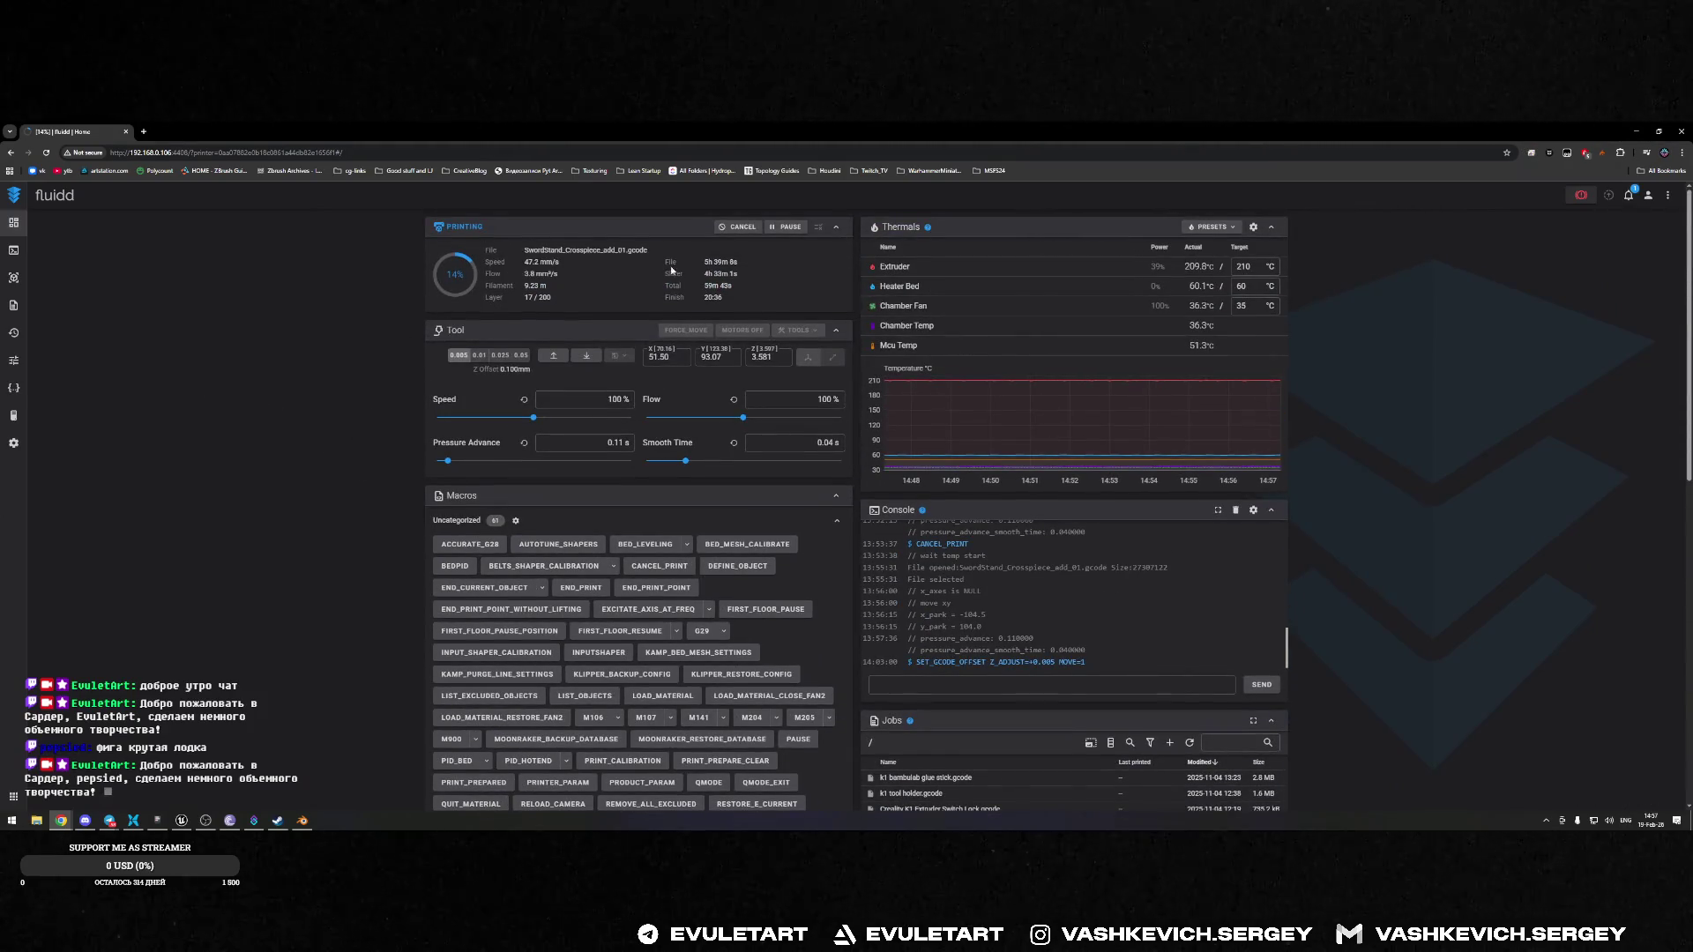
pyautogui.scroll(-5, 1146, 528)
pyautogui.scroll(-4, 1146, 528)
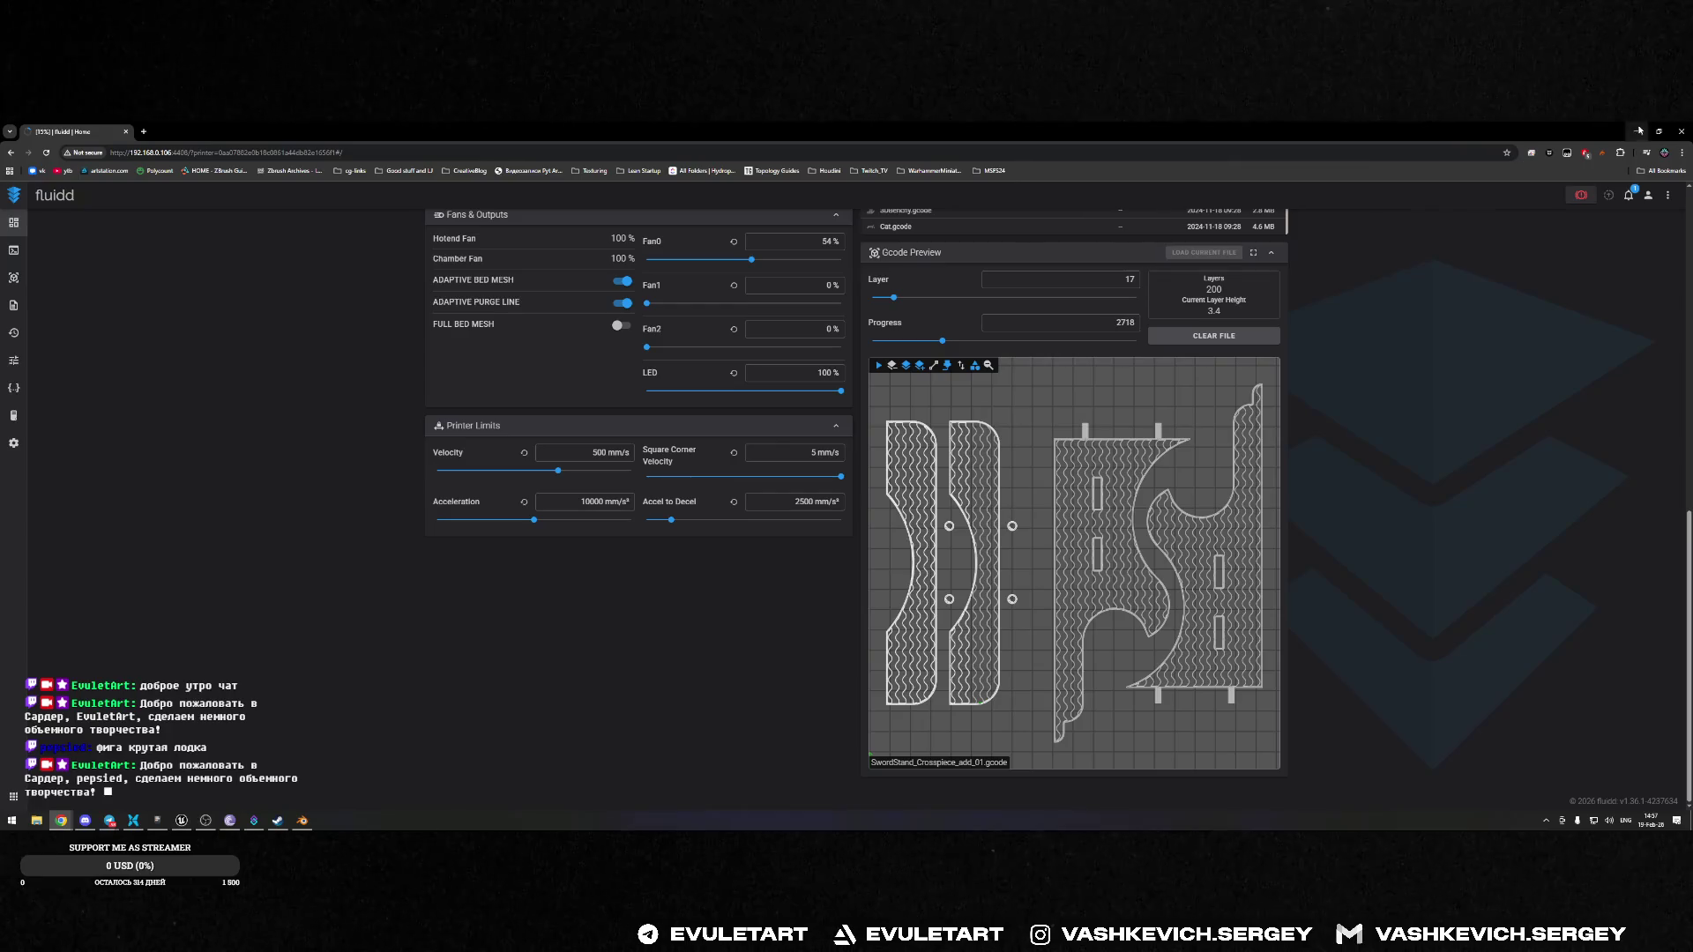
pyautogui.hotkey('alt', 'Tab')
pyautogui.moveTo(831, 468); pyautogui.dragTo(831, 469, button='middle')
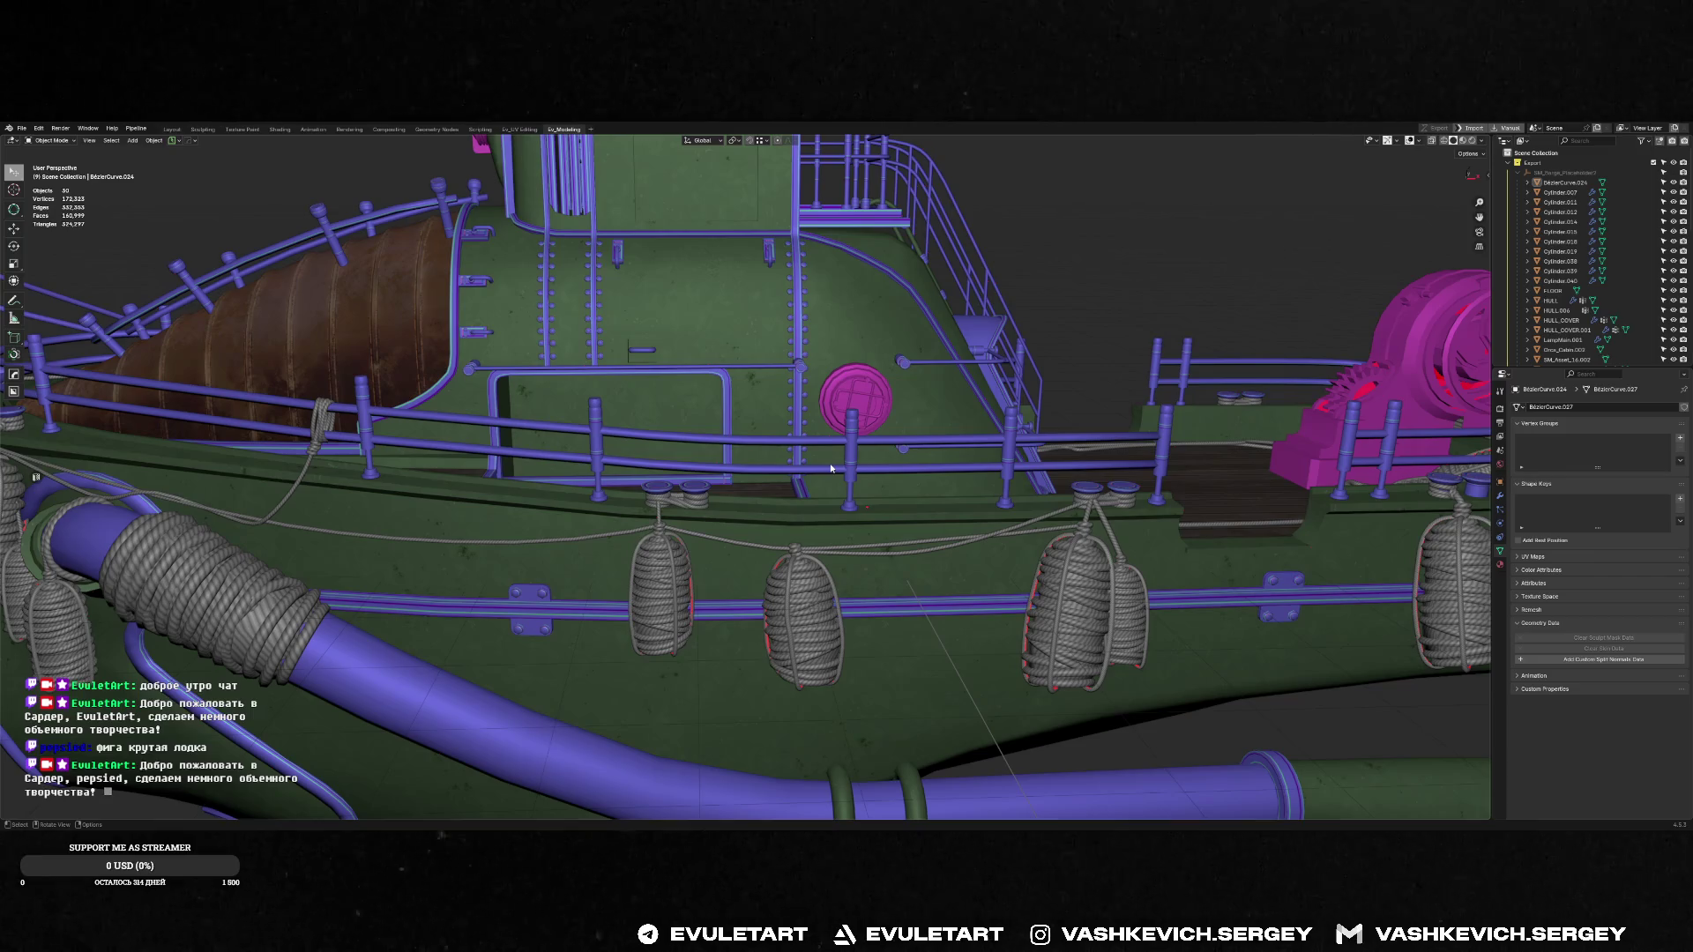
# Search Windows for 'blender 4.5' and start a new Blender 4.5 instance
pyautogui.moveTo(912, 441)
pyautogui.mouseDown(button='middle')
pyautogui.moveTo(891, 450)
pyautogui.moveTo(941, 489)
pyautogui.moveTo(750, 425)
pyautogui.moveTo(803, 457)
pyautogui.moveTo(792, 476)
pyautogui.mouseUp(button='middle')
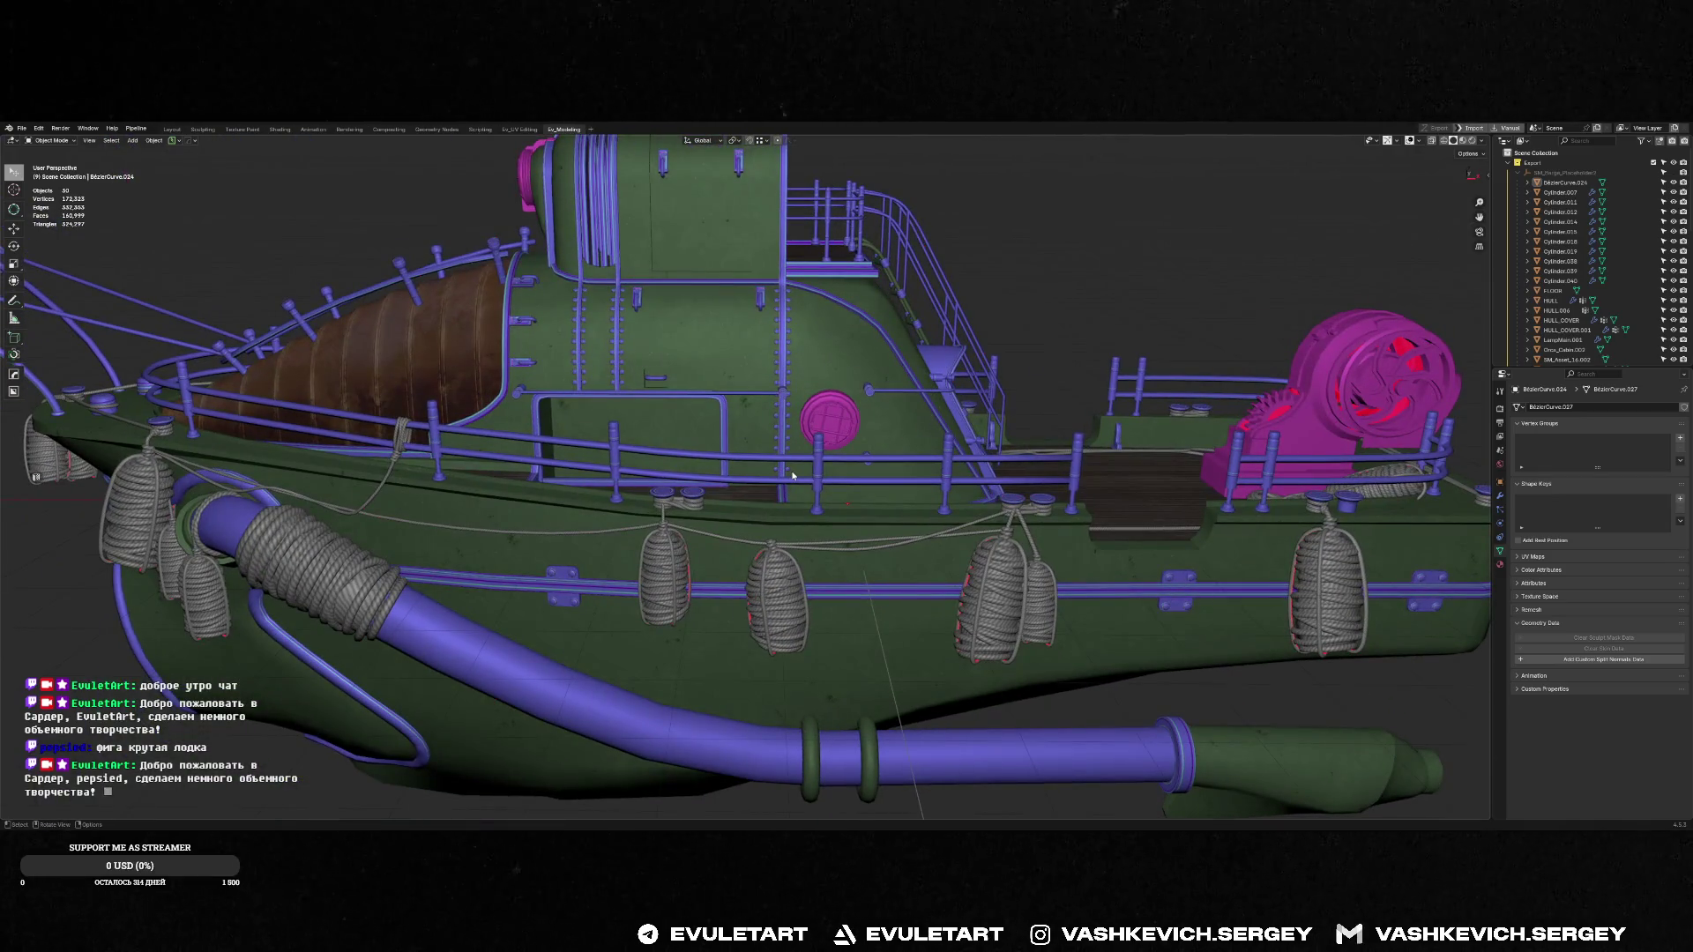
pyautogui.press('super')
pyautogui.write('blender 4.5')
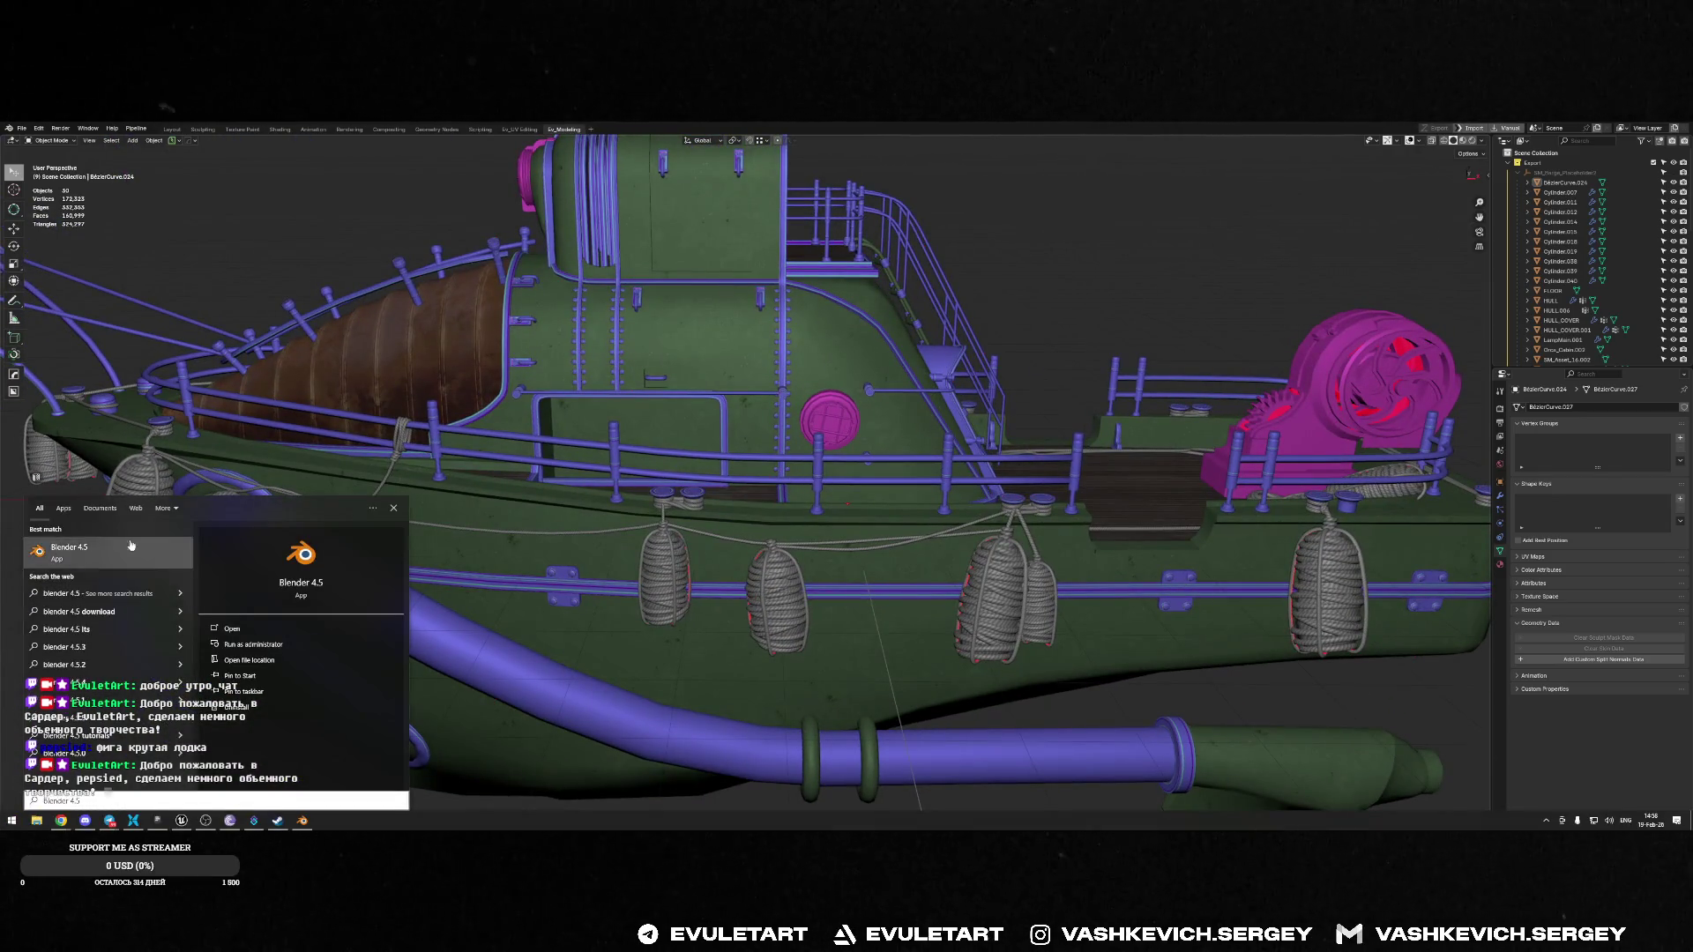
pyautogui.click(131, 546)
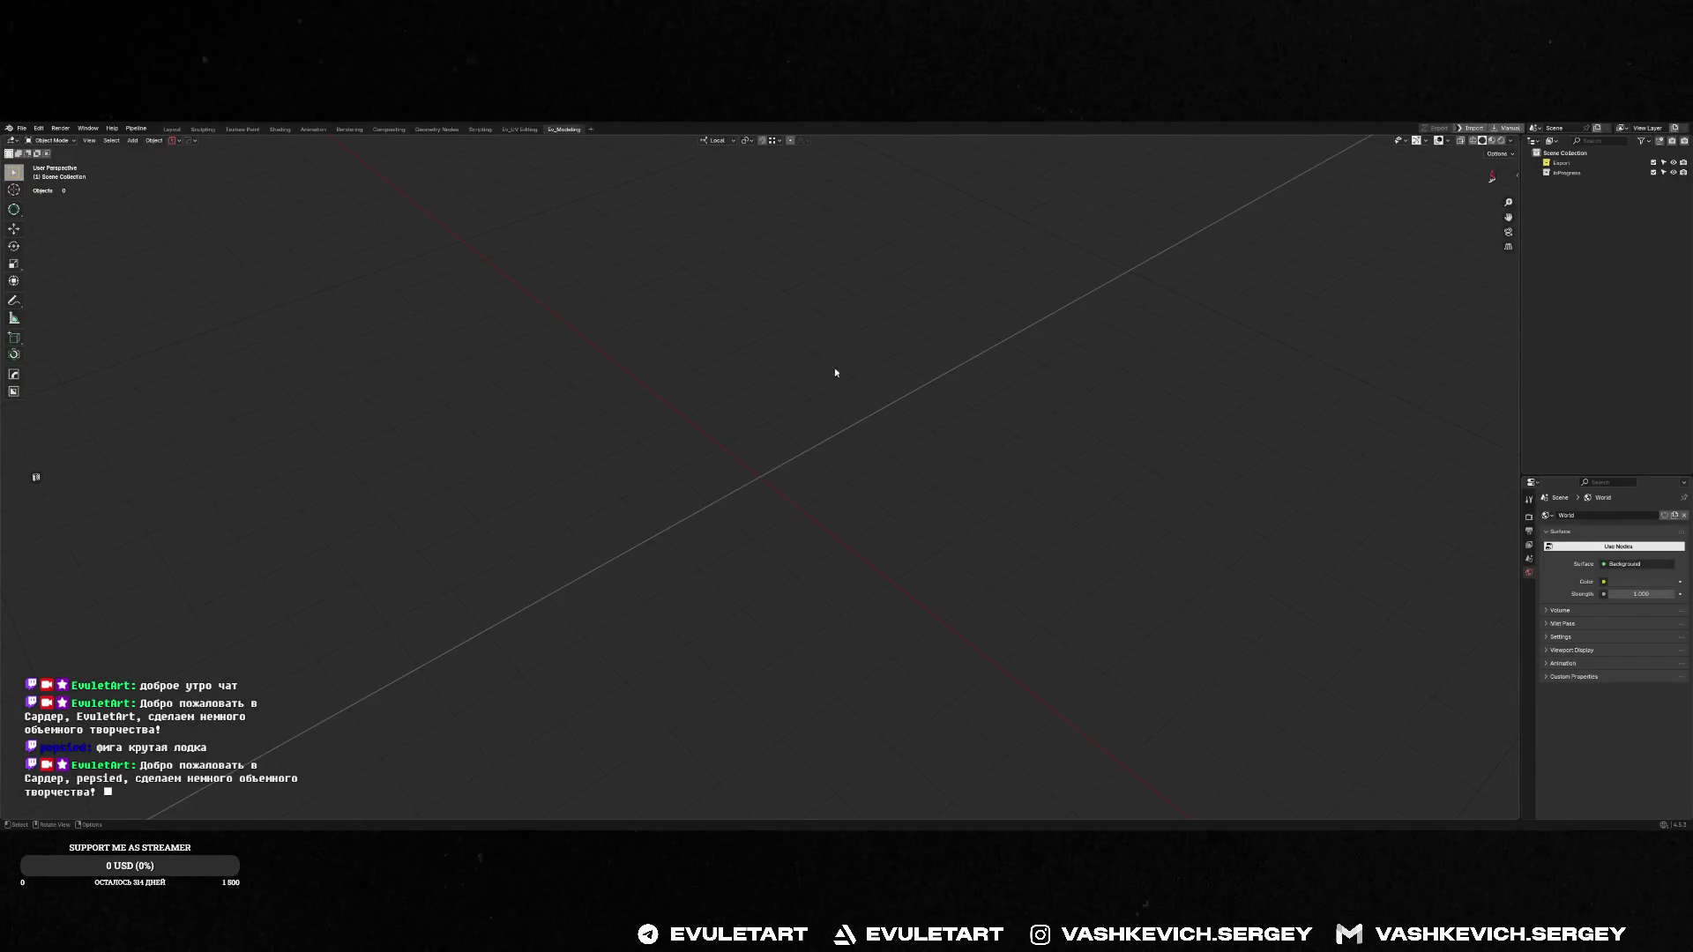
# Open BargeForEvulet4.blend from HP_BargeNew > source > bld4
pyautogui.moveTo(835, 370); pyautogui.dragTo(816, 397, button='middle')
pyautogui.hotkey('ctrl', 'o')
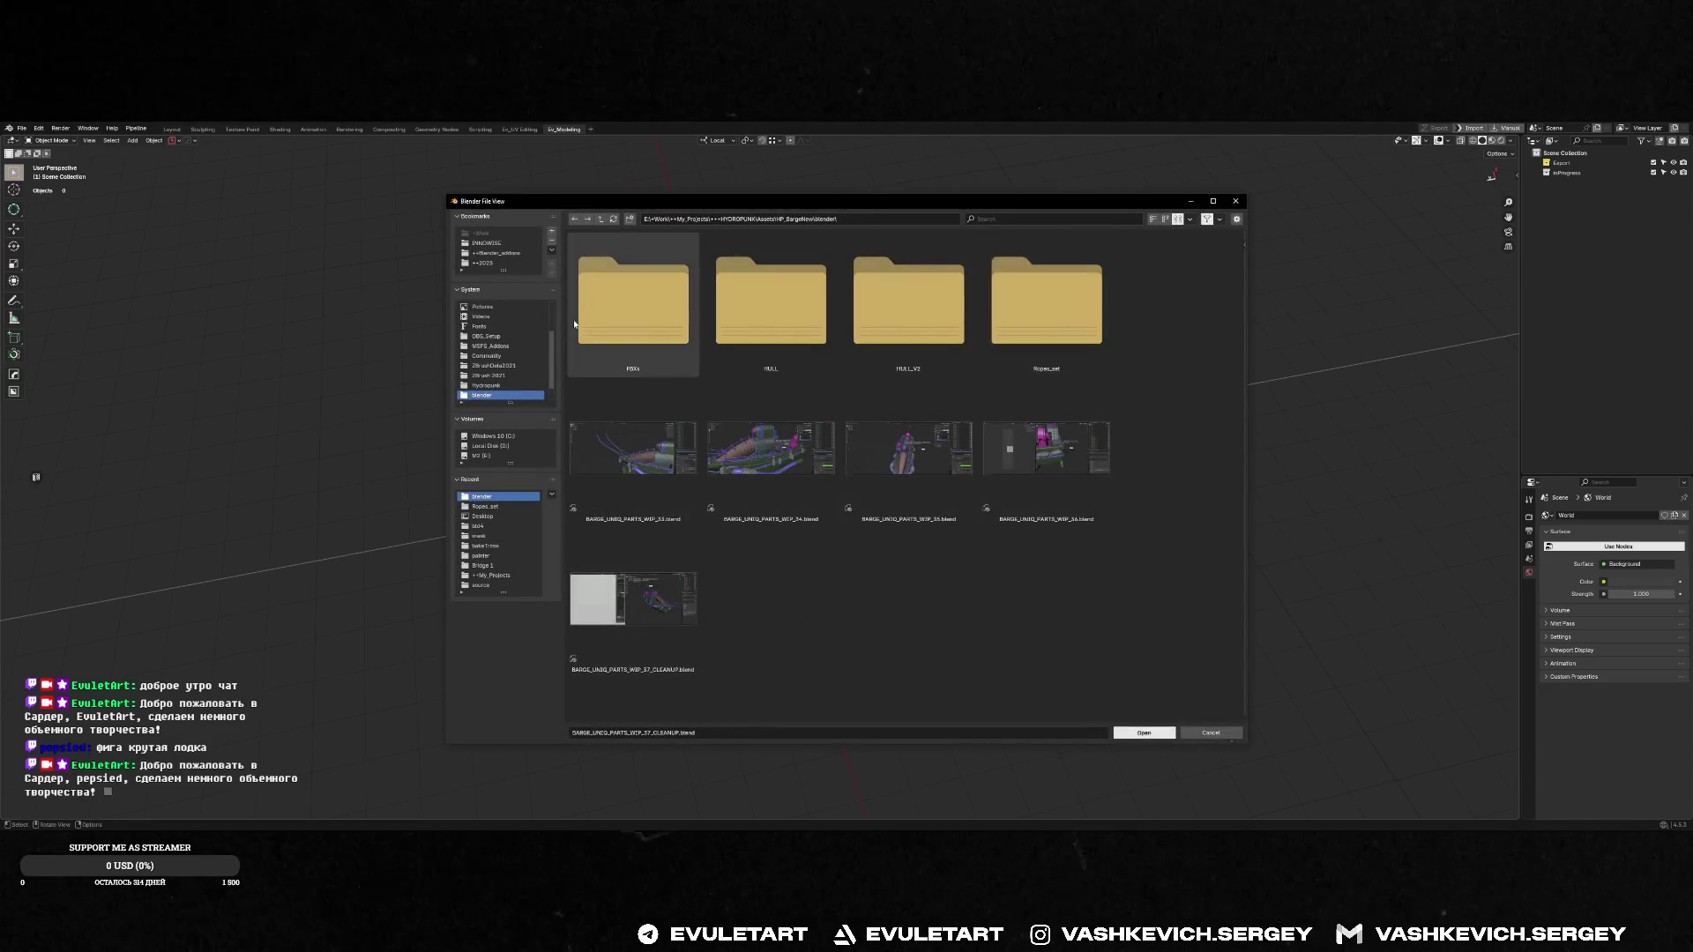
pyautogui.click(601, 218)
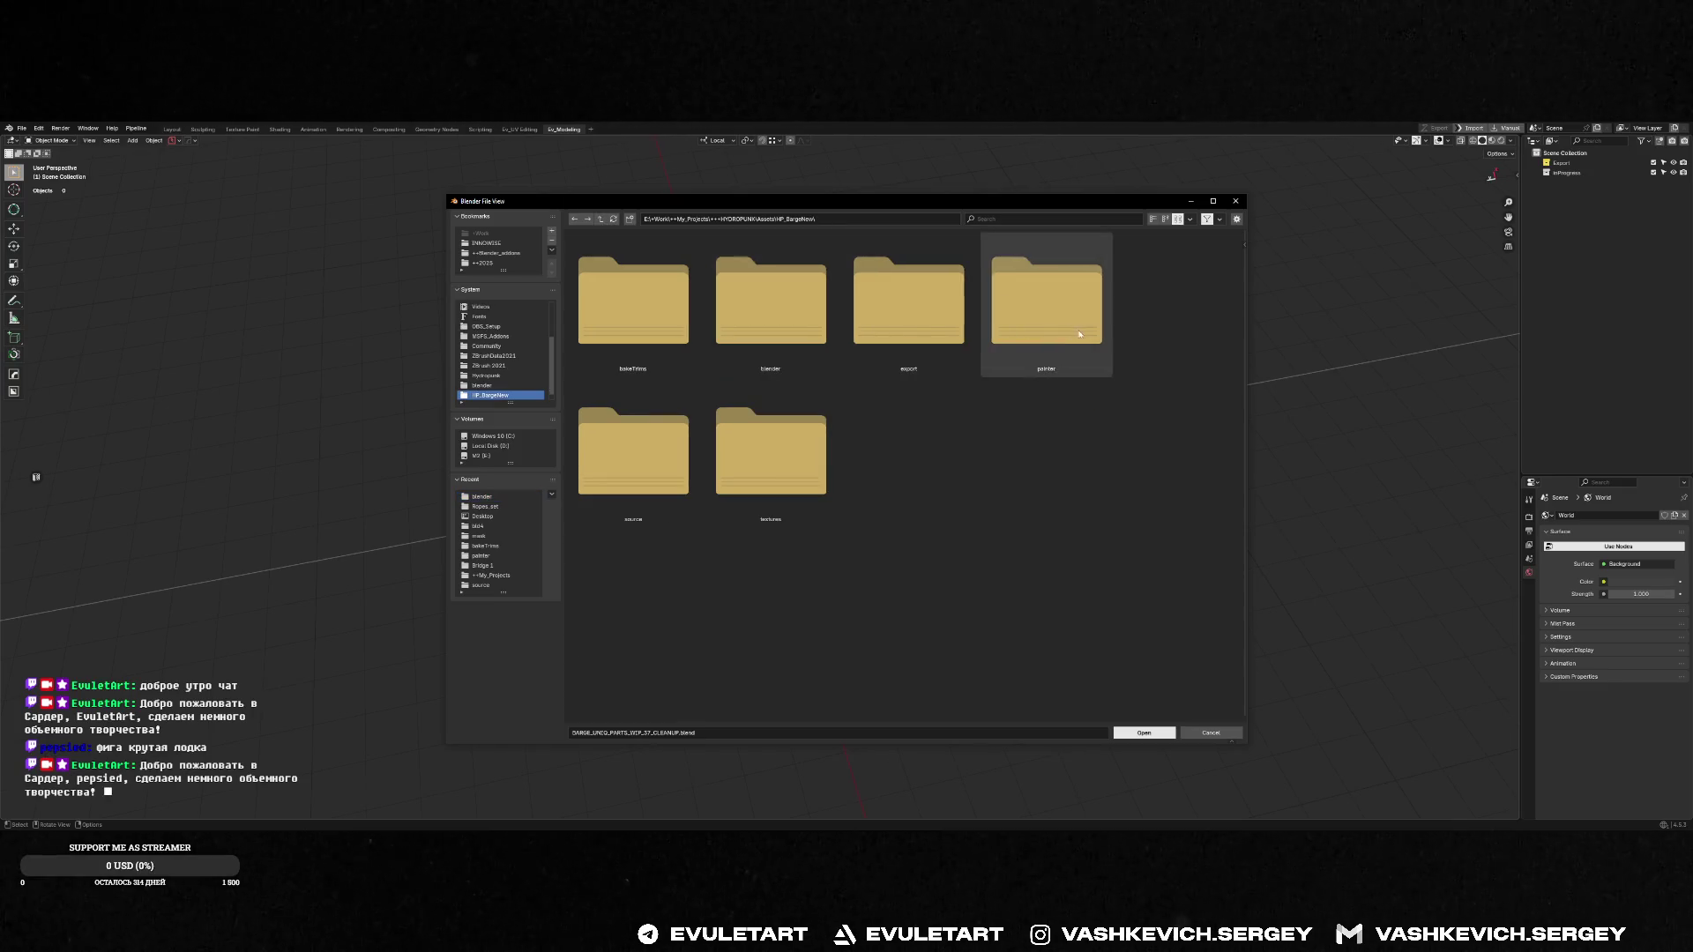
pyautogui.click(908, 304)
pyautogui.doubleClick(642, 484)
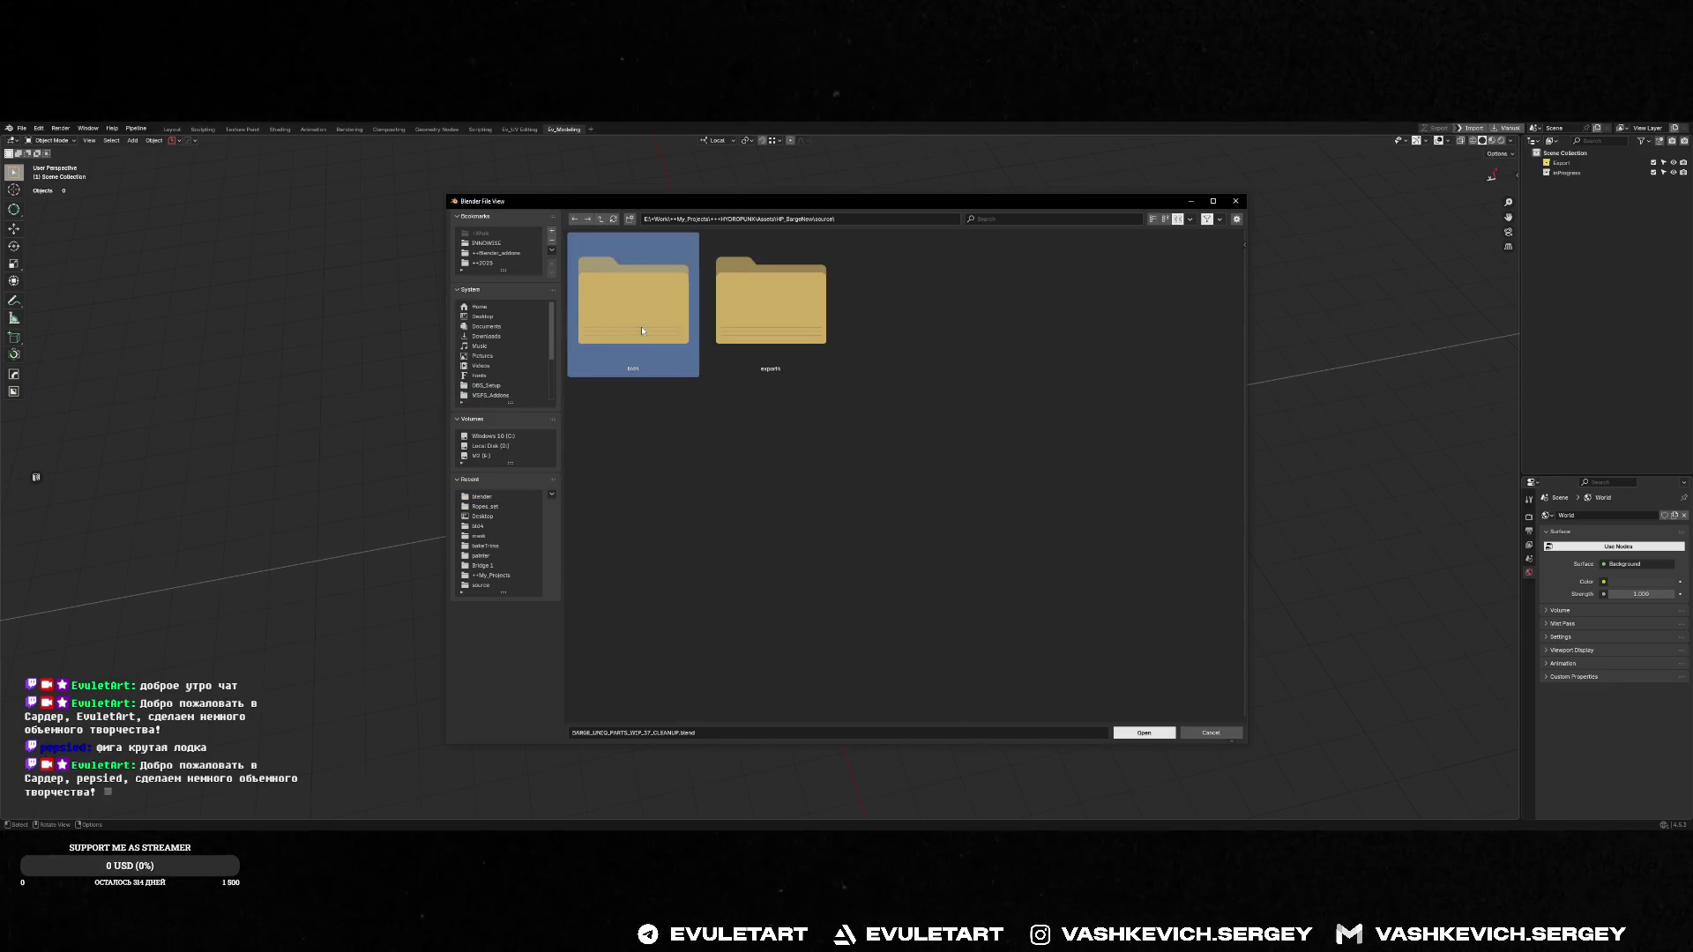
pyautogui.doubleClick(634, 304)
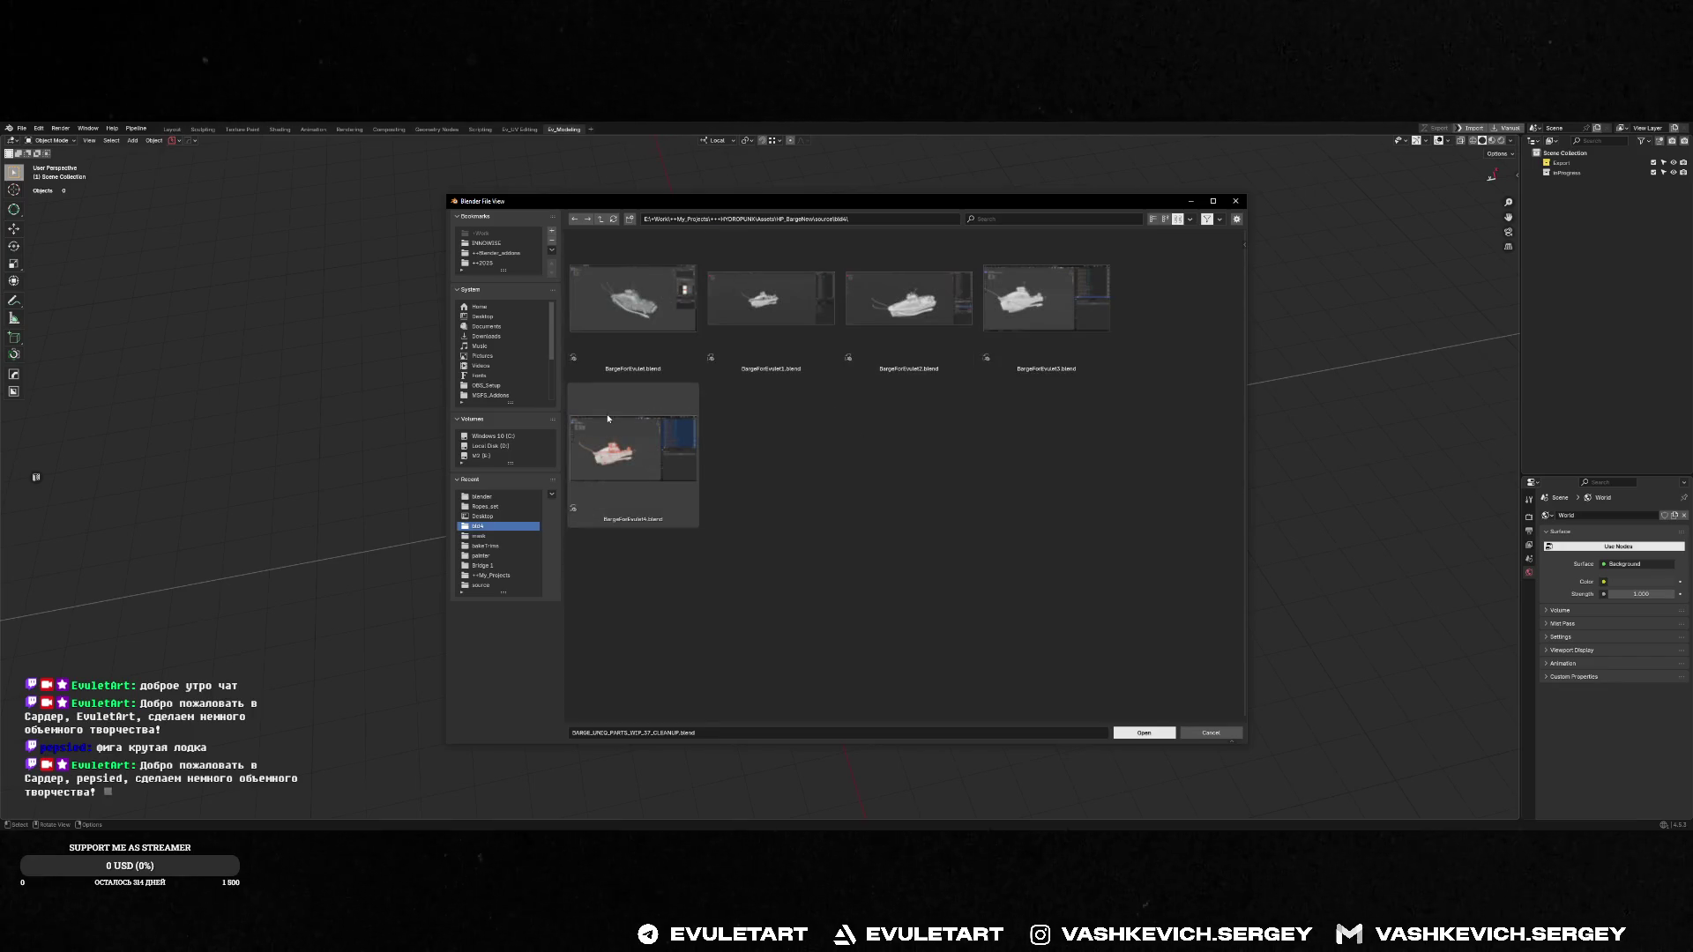
pyautogui.click(621, 318)
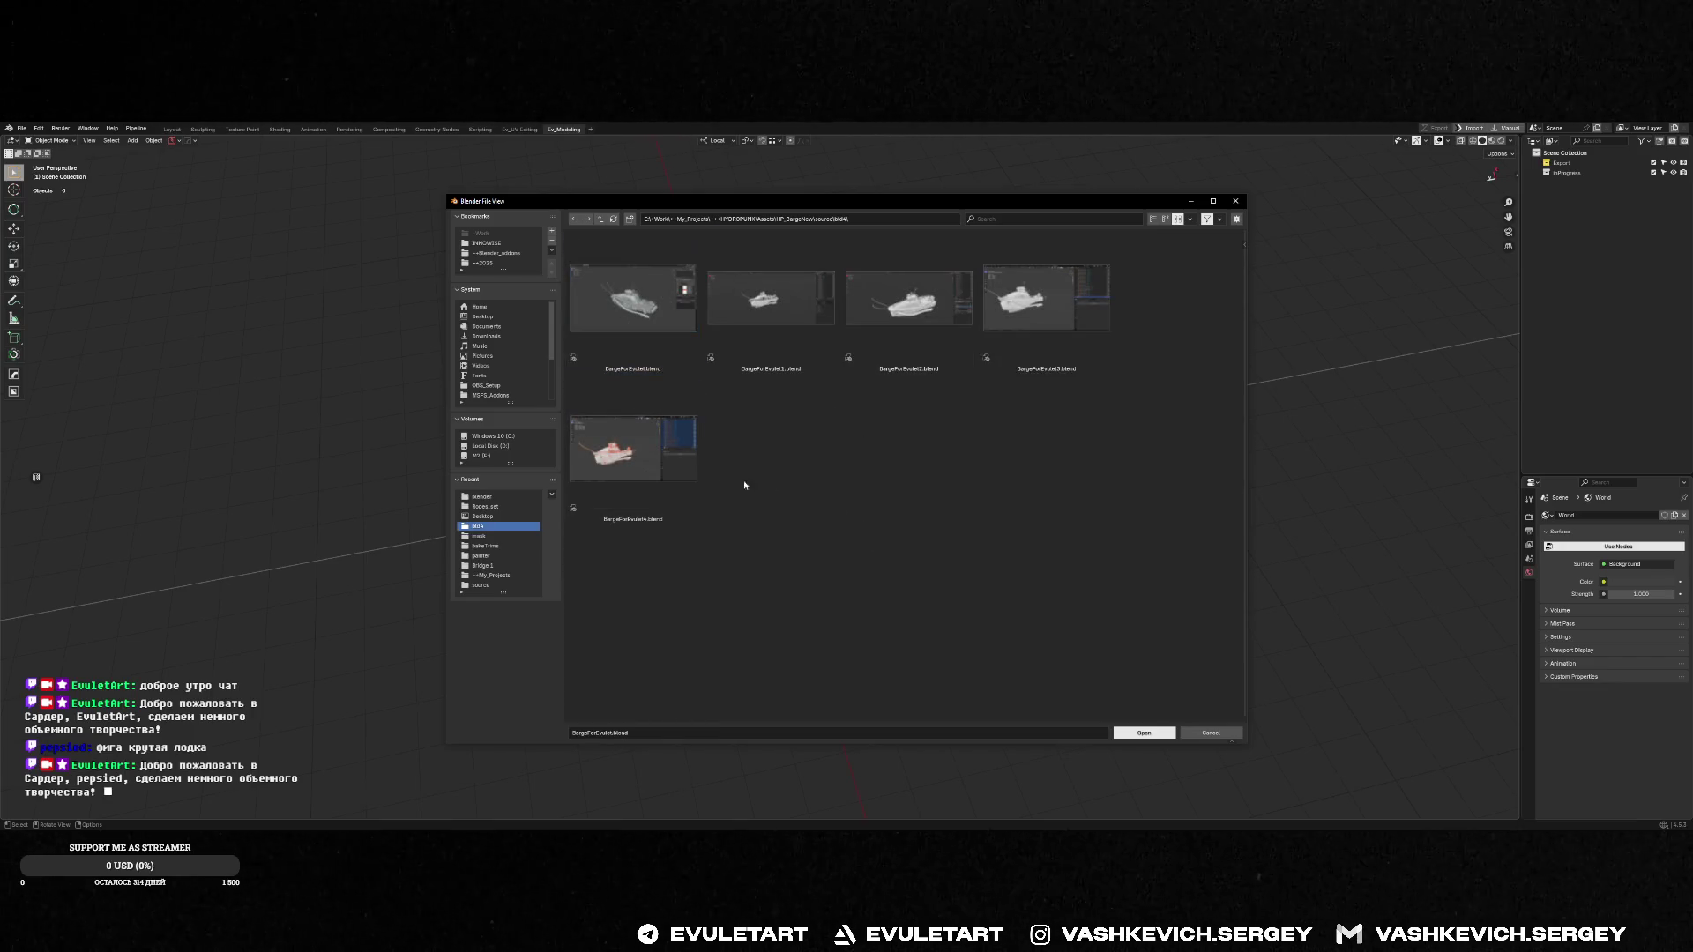
pyautogui.doubleClick(654, 453)
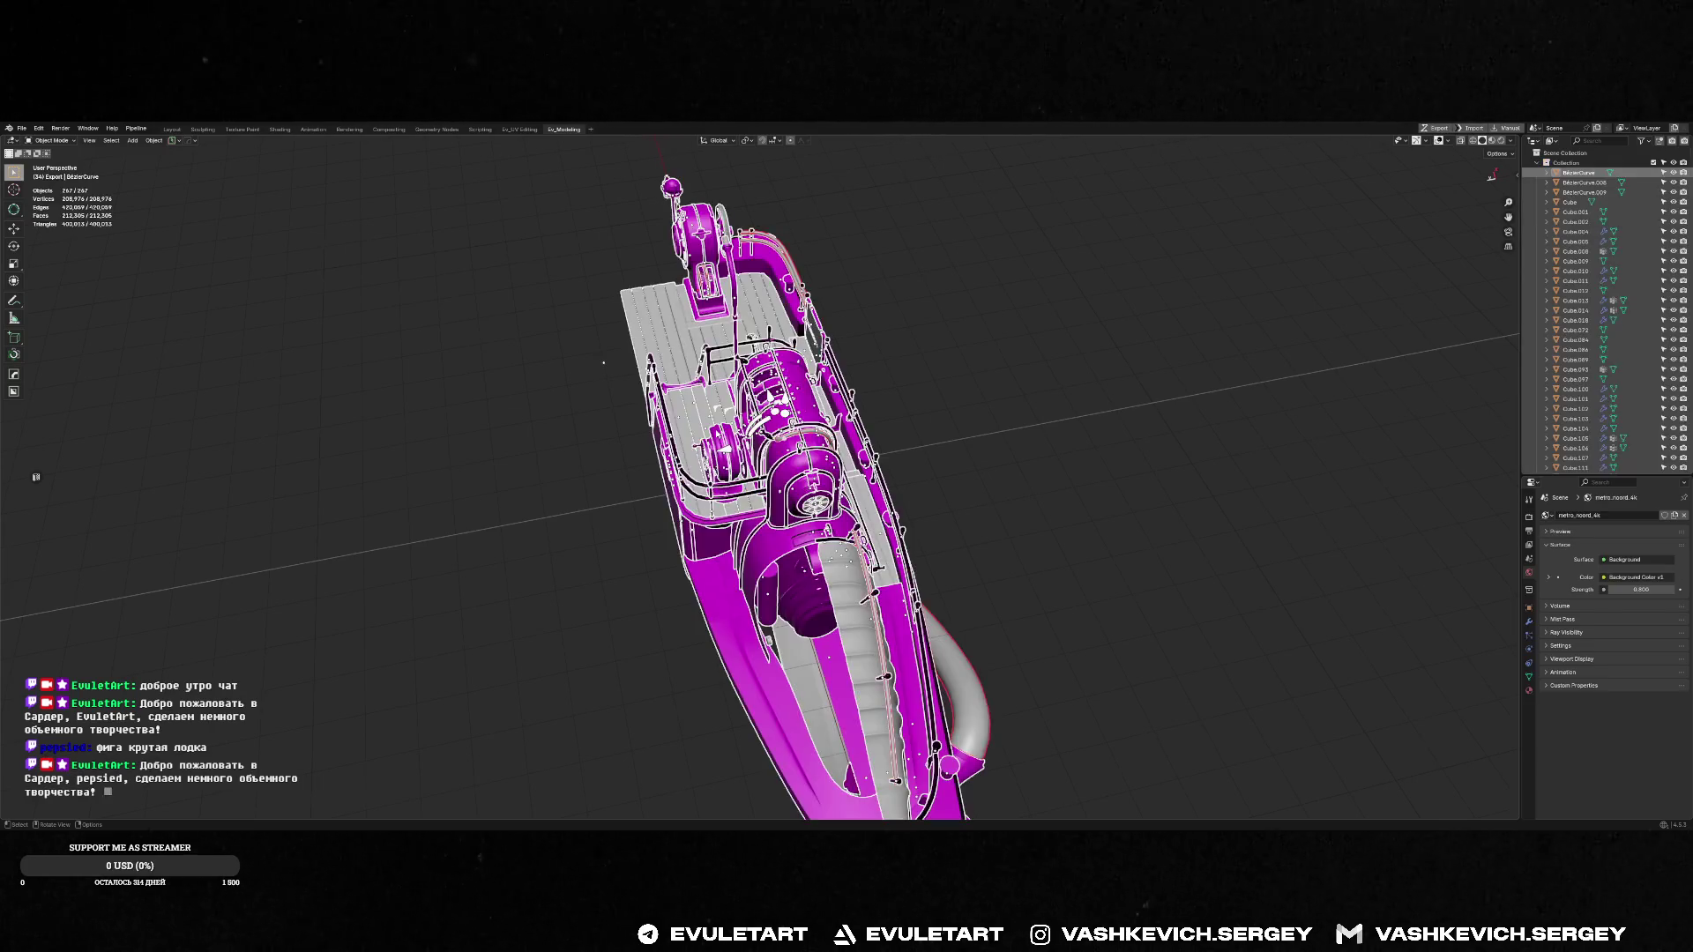
pyautogui.moveTo(603, 362); pyautogui.dragTo(996, 359, button='middle')
pyautogui.press('z')
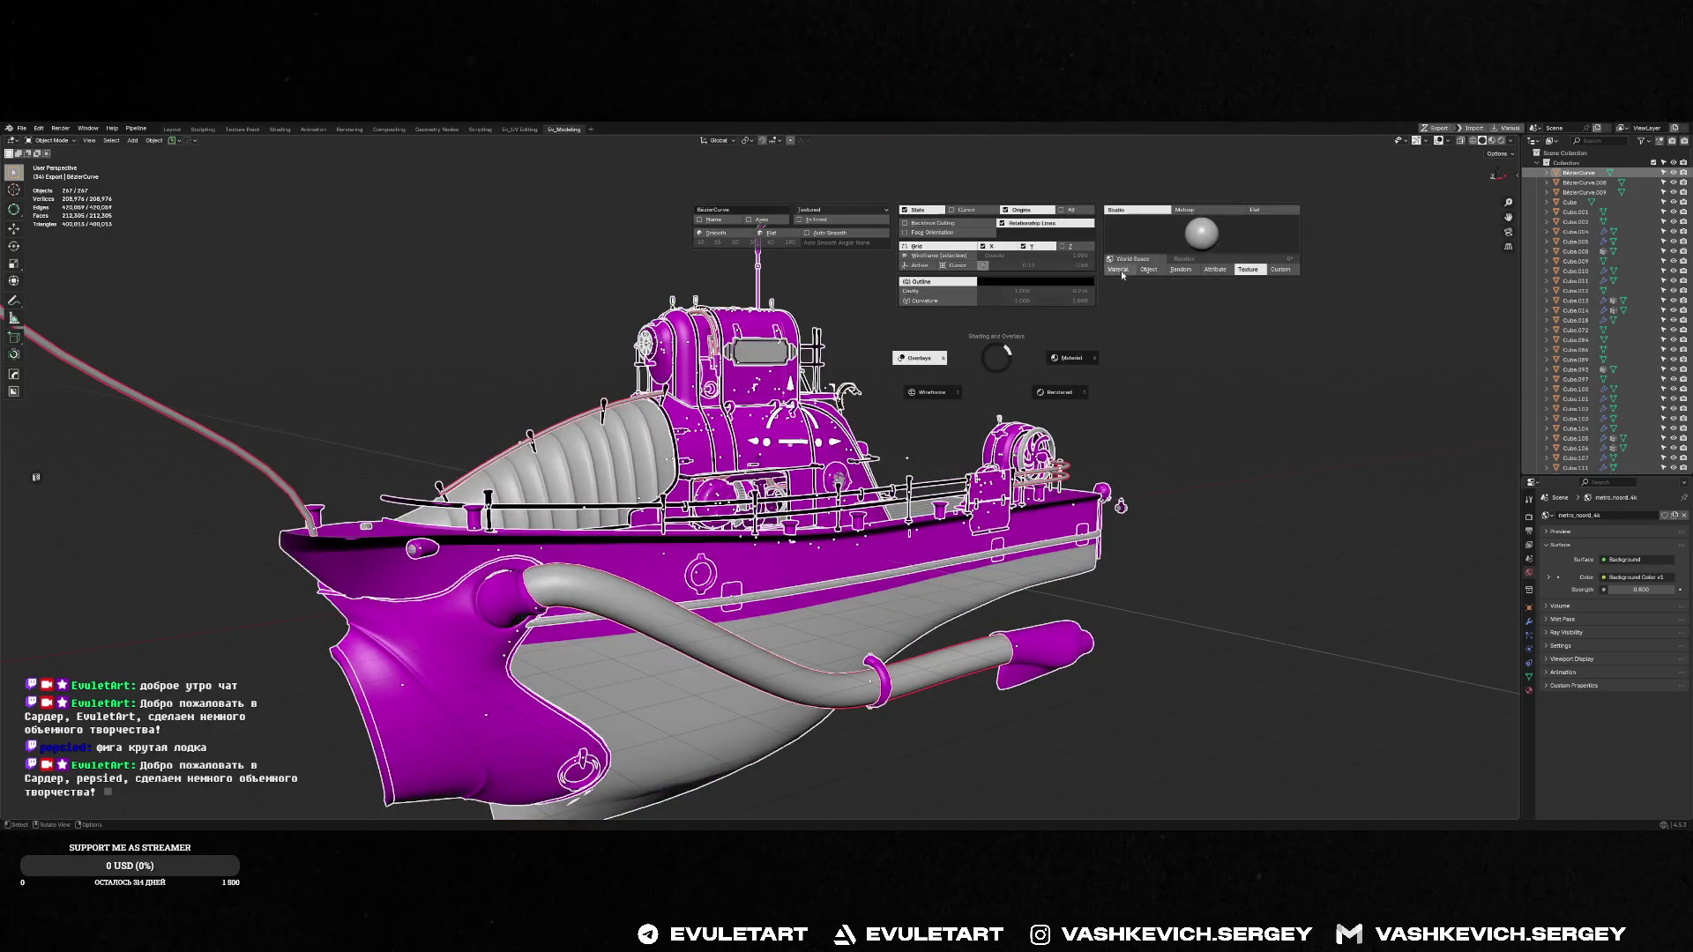
pyautogui.click(1118, 270)
pyautogui.moveTo(1123, 275)
pyautogui.mouseDown(button='middle')
pyautogui.moveTo(1083, 337)
pyautogui.moveTo(1123, 228)
pyautogui.moveTo(894, 374)
pyautogui.moveTo(884, 358)
pyautogui.mouseUp(button='middle')
pyautogui.click(1113, 268)
pyautogui.press('z')
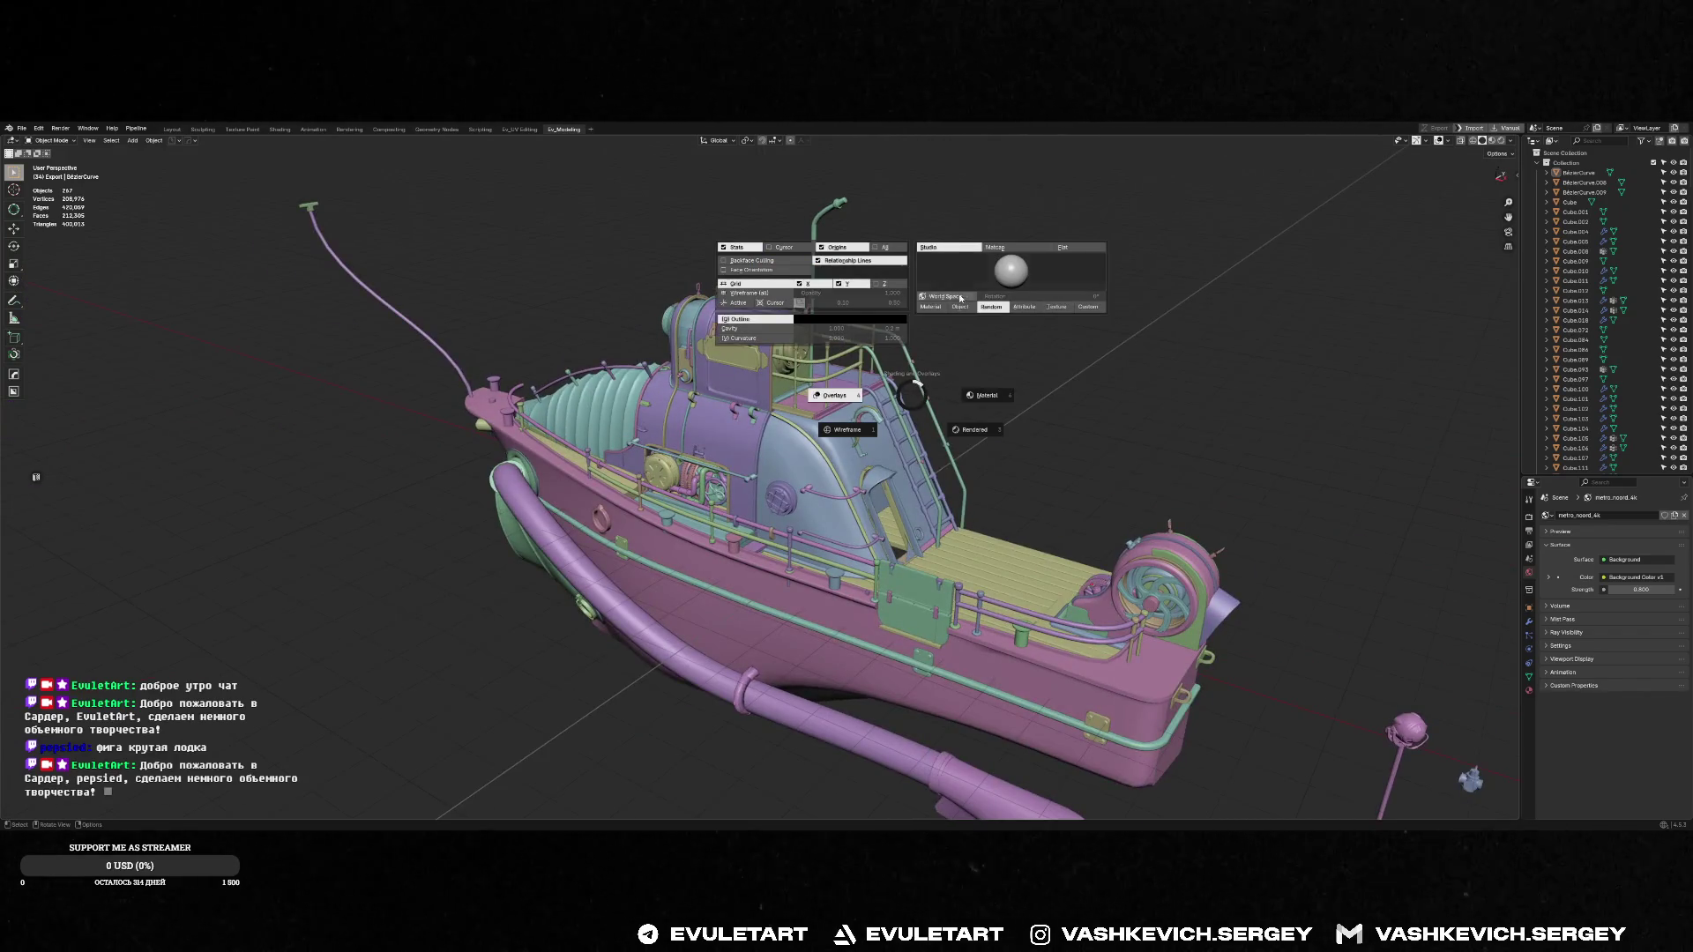
pyautogui.click(929, 300)
pyautogui.moveTo(929, 300)
pyautogui.mouseDown(button='middle')
pyautogui.moveTo(917, 353)
pyautogui.moveTo(695, 373)
pyautogui.mouseUp(button='middle')
pyautogui.scroll(10, 883, 541)
pyautogui.scroll(-8, 884, 540)
pyautogui.moveTo(884, 541); pyautogui.dragTo(844, 474, button='middle')
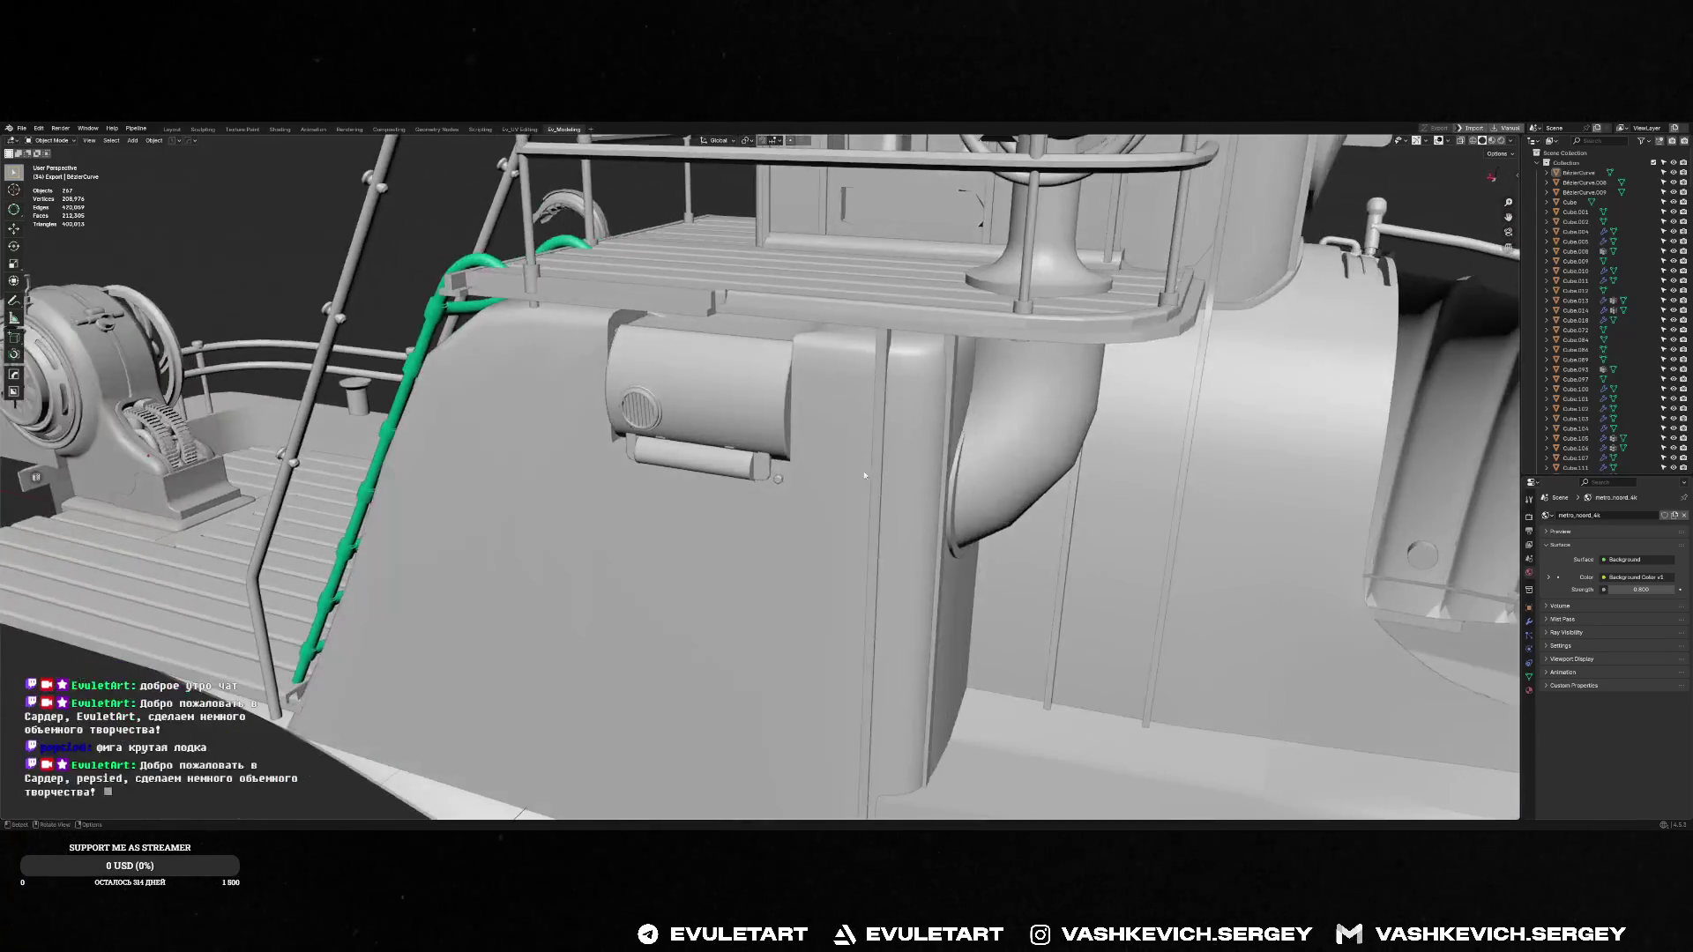
pyautogui.scroll(6, 844, 473)
pyautogui.scroll(-6, 844, 473)
pyautogui.scroll(-5, 602, 425)
pyautogui.moveTo(602, 425)
pyautogui.mouseDown(button='middle')
pyautogui.moveTo(931, 416)
pyautogui.moveTo(949, 444)
pyautogui.moveTo(691, 588)
pyautogui.mouseUp(button='middle')
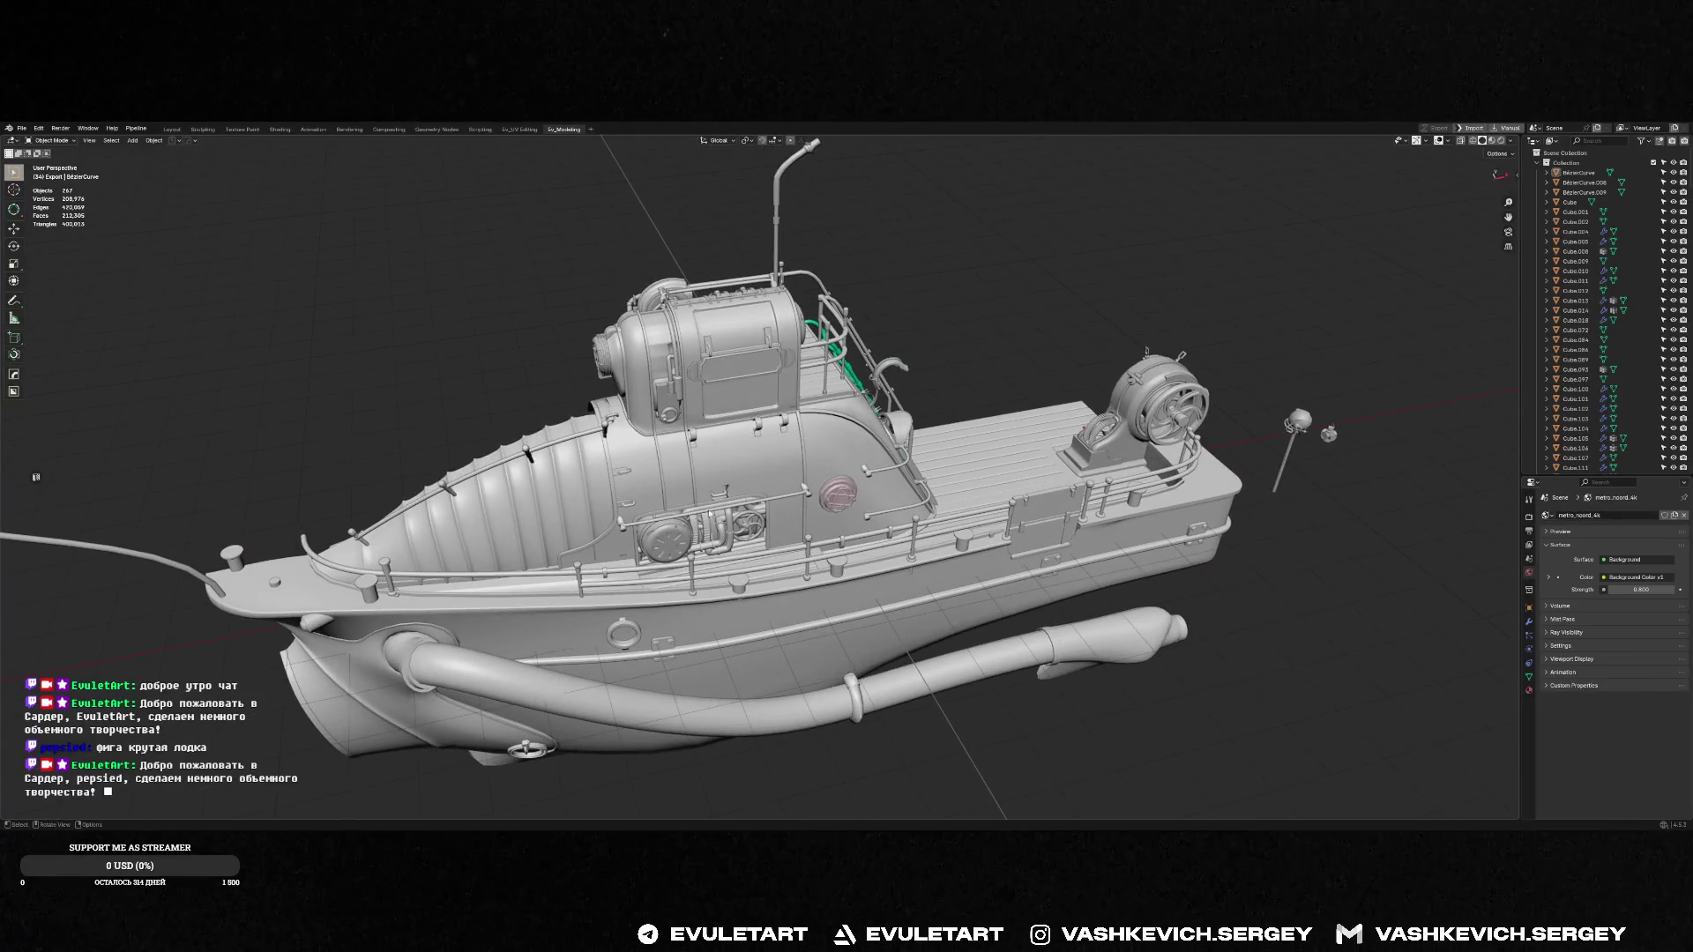
pyautogui.moveTo(710, 514)
pyautogui.mouseDown(button='middle')
pyautogui.moveTo(431, 496)
pyautogui.moveTo(1075, 496)
pyautogui.mouseUp(button='middle')
pyautogui.scroll(5, 1075, 496)
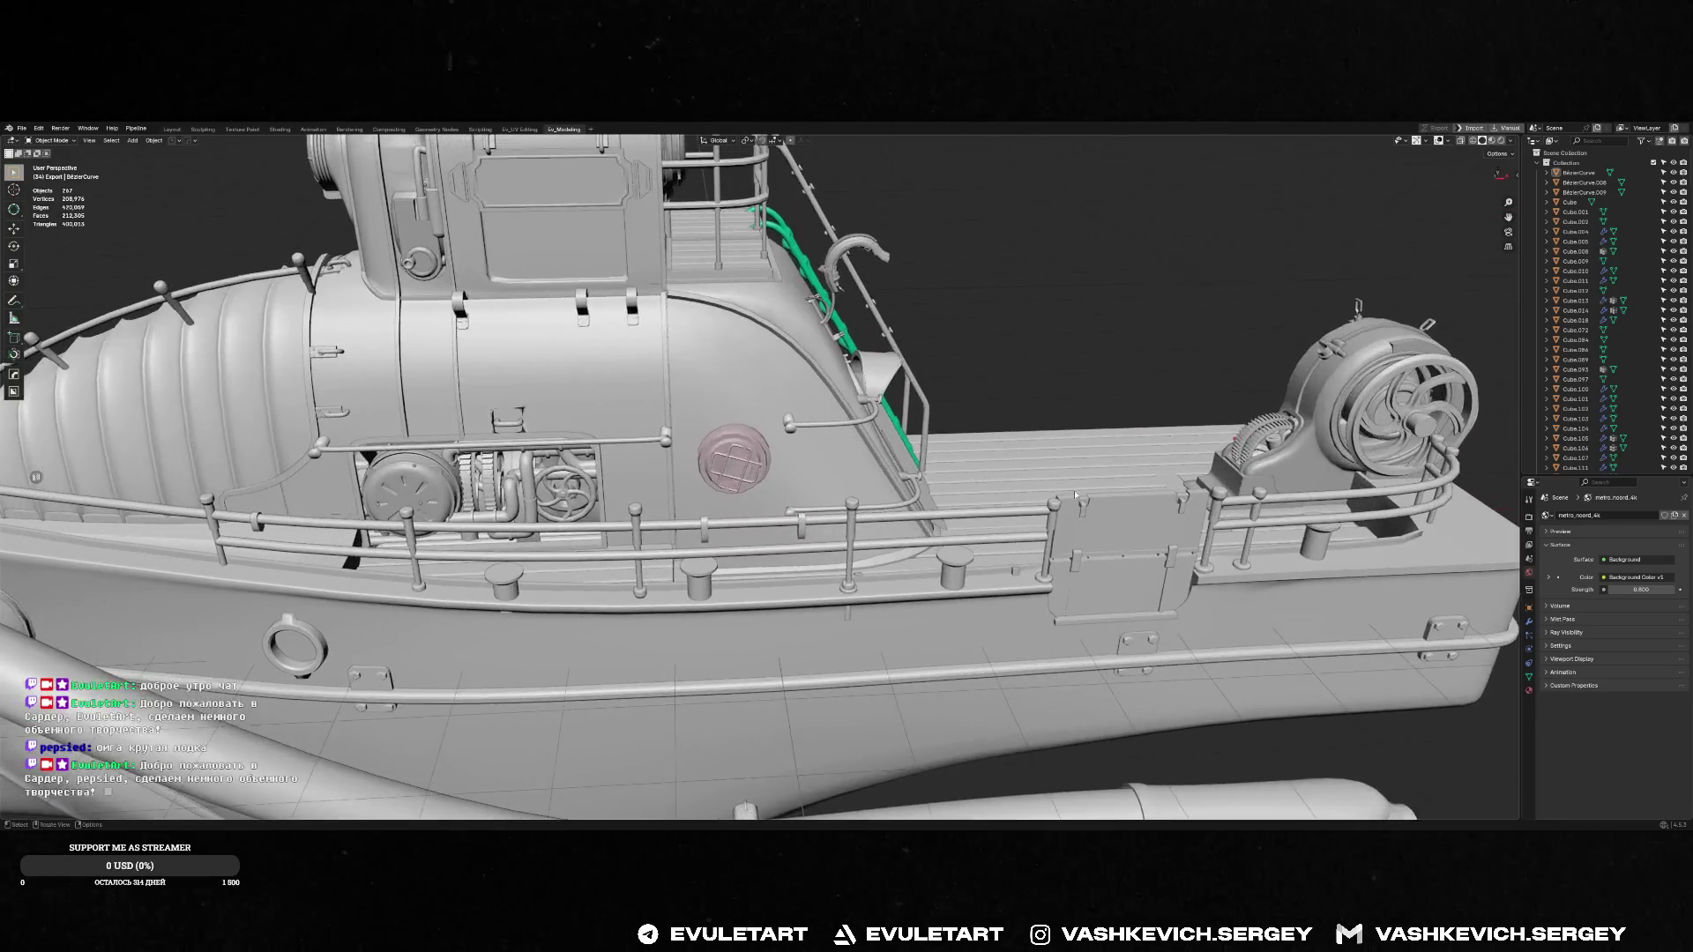
pyautogui.scroll(-8, 1075, 496)
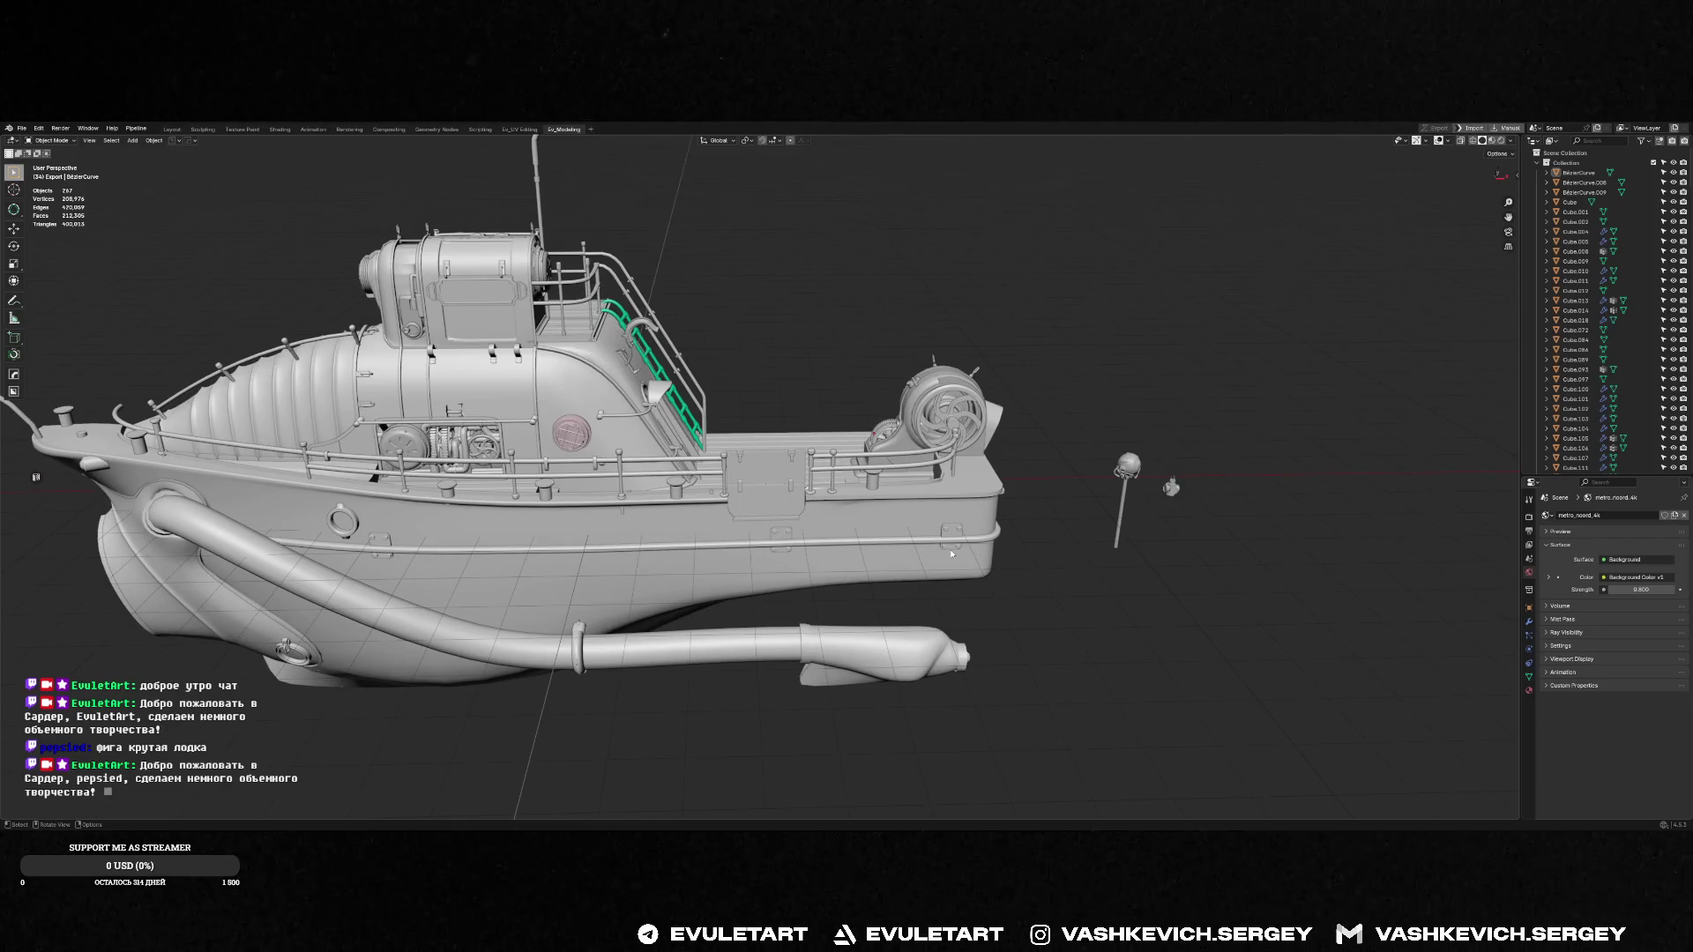
pyautogui.scroll(3, 949, 549)
pyautogui.scroll(-3, 950, 549)
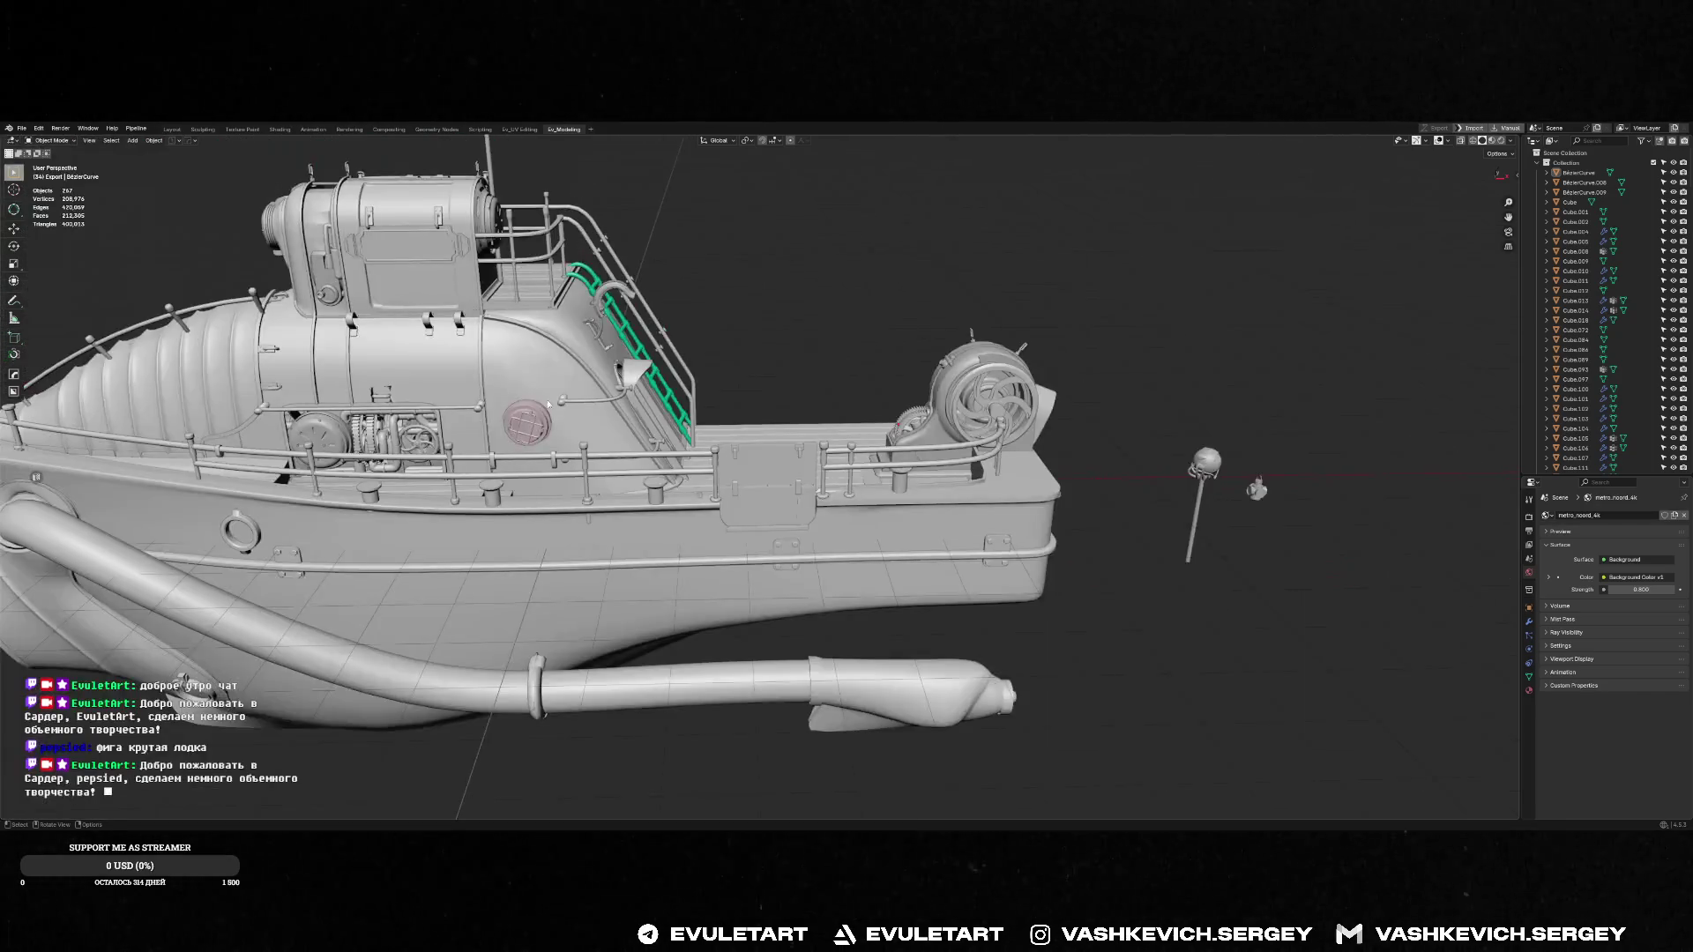
pyautogui.moveTo(950, 549)
pyautogui.mouseDown(button='middle')
pyautogui.moveTo(670, 476)
pyautogui.moveTo(552, 425)
pyautogui.moveTo(836, 499)
pyautogui.moveTo(890, 461)
pyautogui.moveTo(785, 457)
pyautogui.moveTo(666, 422)
pyautogui.moveTo(710, 403)
pyautogui.moveTo(559, 201)
pyautogui.mouseUp(button='middle')
pyautogui.scroll(-5, 882, 459)
pyautogui.scroll(8, 776, 456)
pyautogui.click(675, 415)
# Select the wheel pedestal and a group of deck and rail parts on the grey boat
pyautogui.scroll(3, 679, 427)
pyautogui.click(624, 441)
pyautogui.moveTo(559, 200); pyautogui.dragTo(802, 421)
pyautogui.scroll(-5, 752, 528)
pyautogui.moveTo(752, 529)
pyautogui.mouseDown(button='middle')
pyautogui.moveTo(706, 581)
pyautogui.moveTo(807, 400)
pyautogui.moveTo(828, 306)
pyautogui.mouseUp(button='middle')
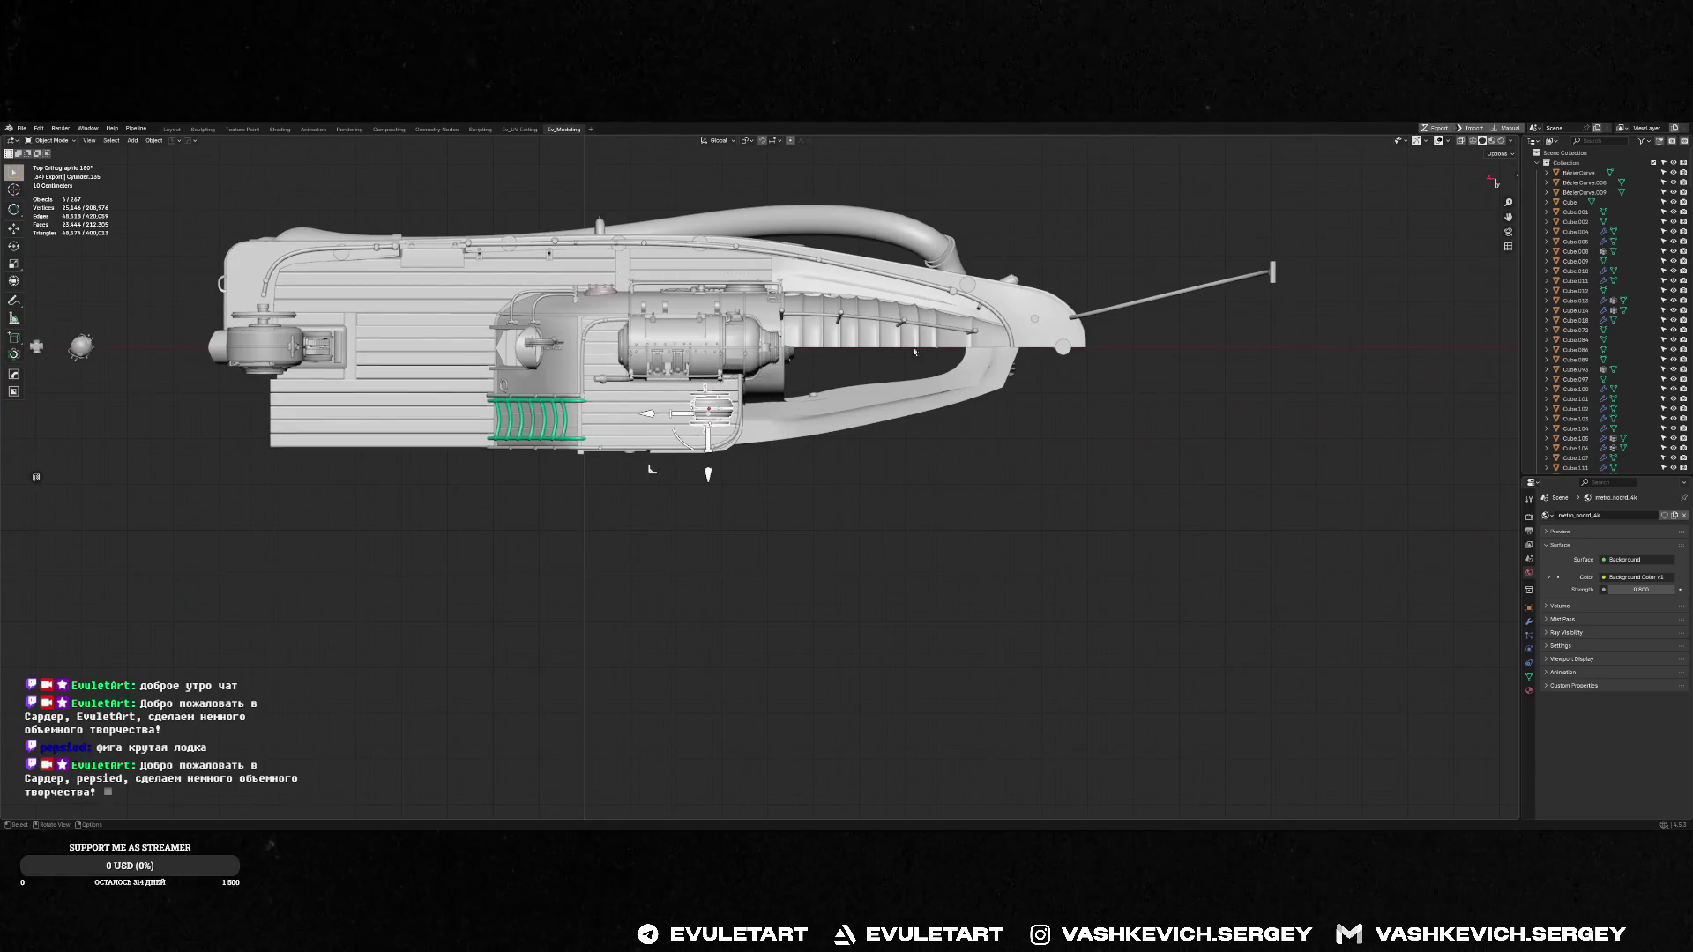
pyautogui.rightClick(727, 483)
# Orbit past the green ladder and along the deck to a right side view of the tower
pyautogui.moveTo(728, 483)
pyautogui.mouseDown(button='middle')
pyautogui.moveTo(776, 424)
pyautogui.moveTo(887, 379)
pyautogui.moveTo(875, 474)
pyautogui.moveTo(905, 491)
pyautogui.moveTo(638, 506)
pyautogui.moveTo(805, 471)
pyautogui.mouseUp(button='middle')
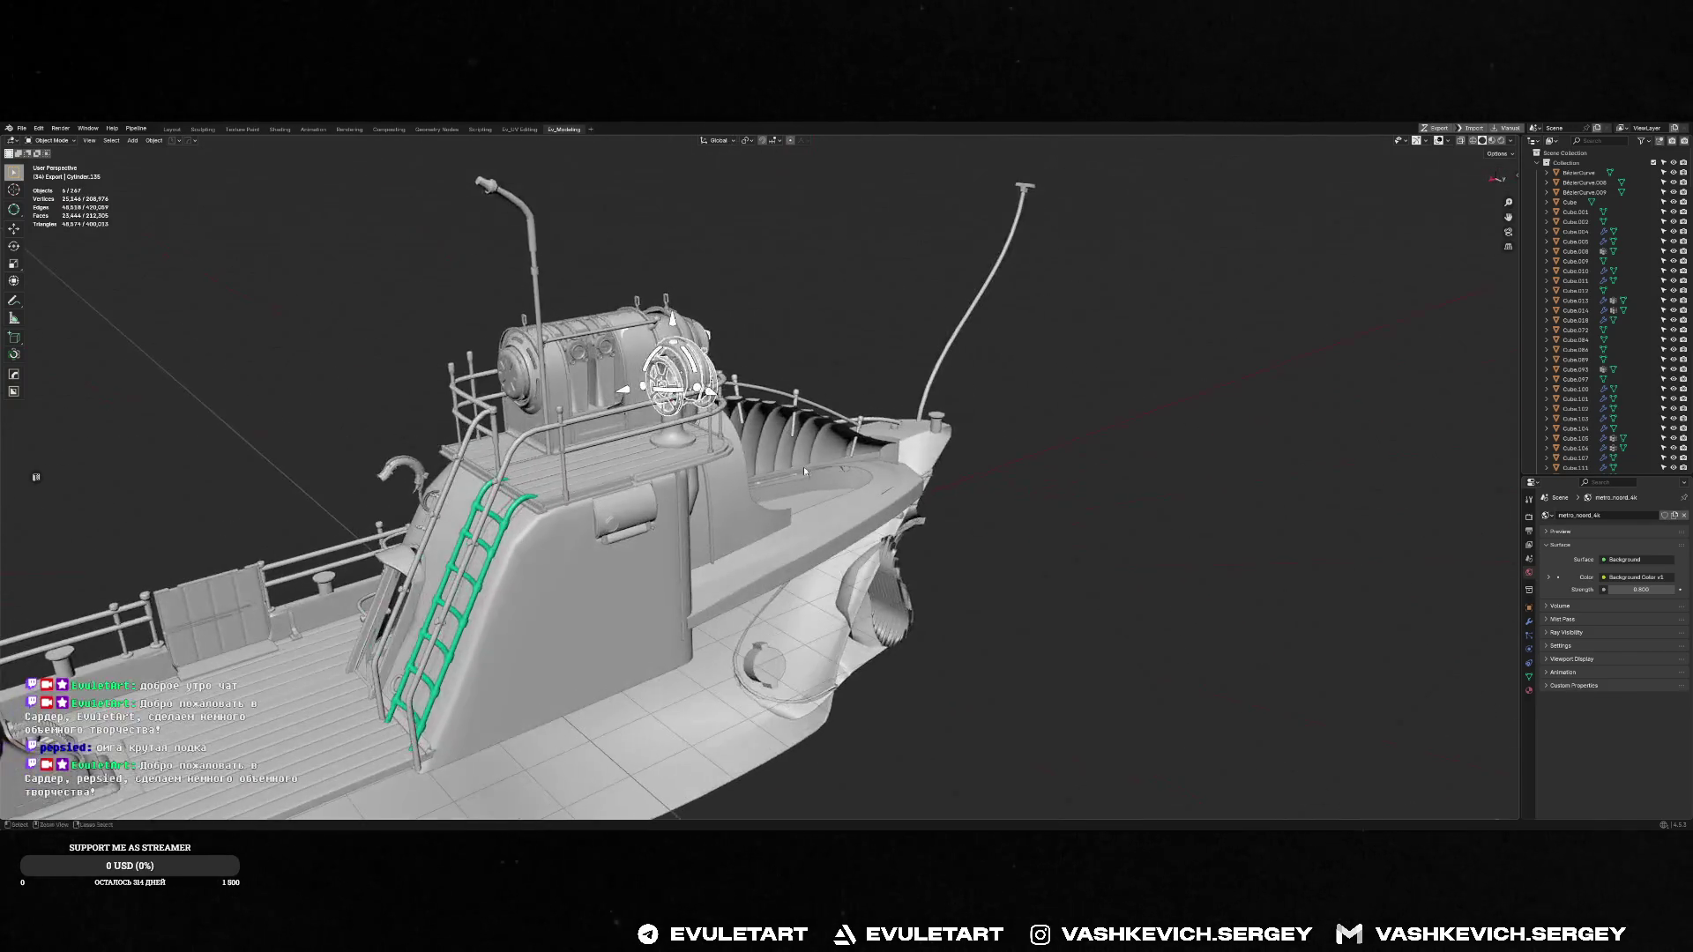
pyautogui.moveTo(832, 331)
pyautogui.mouseDown(button='middle')
pyautogui.moveTo(781, 451)
pyautogui.moveTo(880, 490)
pyautogui.moveTo(1045, 500)
pyautogui.moveTo(873, 441)
pyautogui.moveTo(824, 405)
pyautogui.moveTo(674, 501)
pyautogui.moveTo(1107, 458)
pyautogui.mouseUp(button='middle')
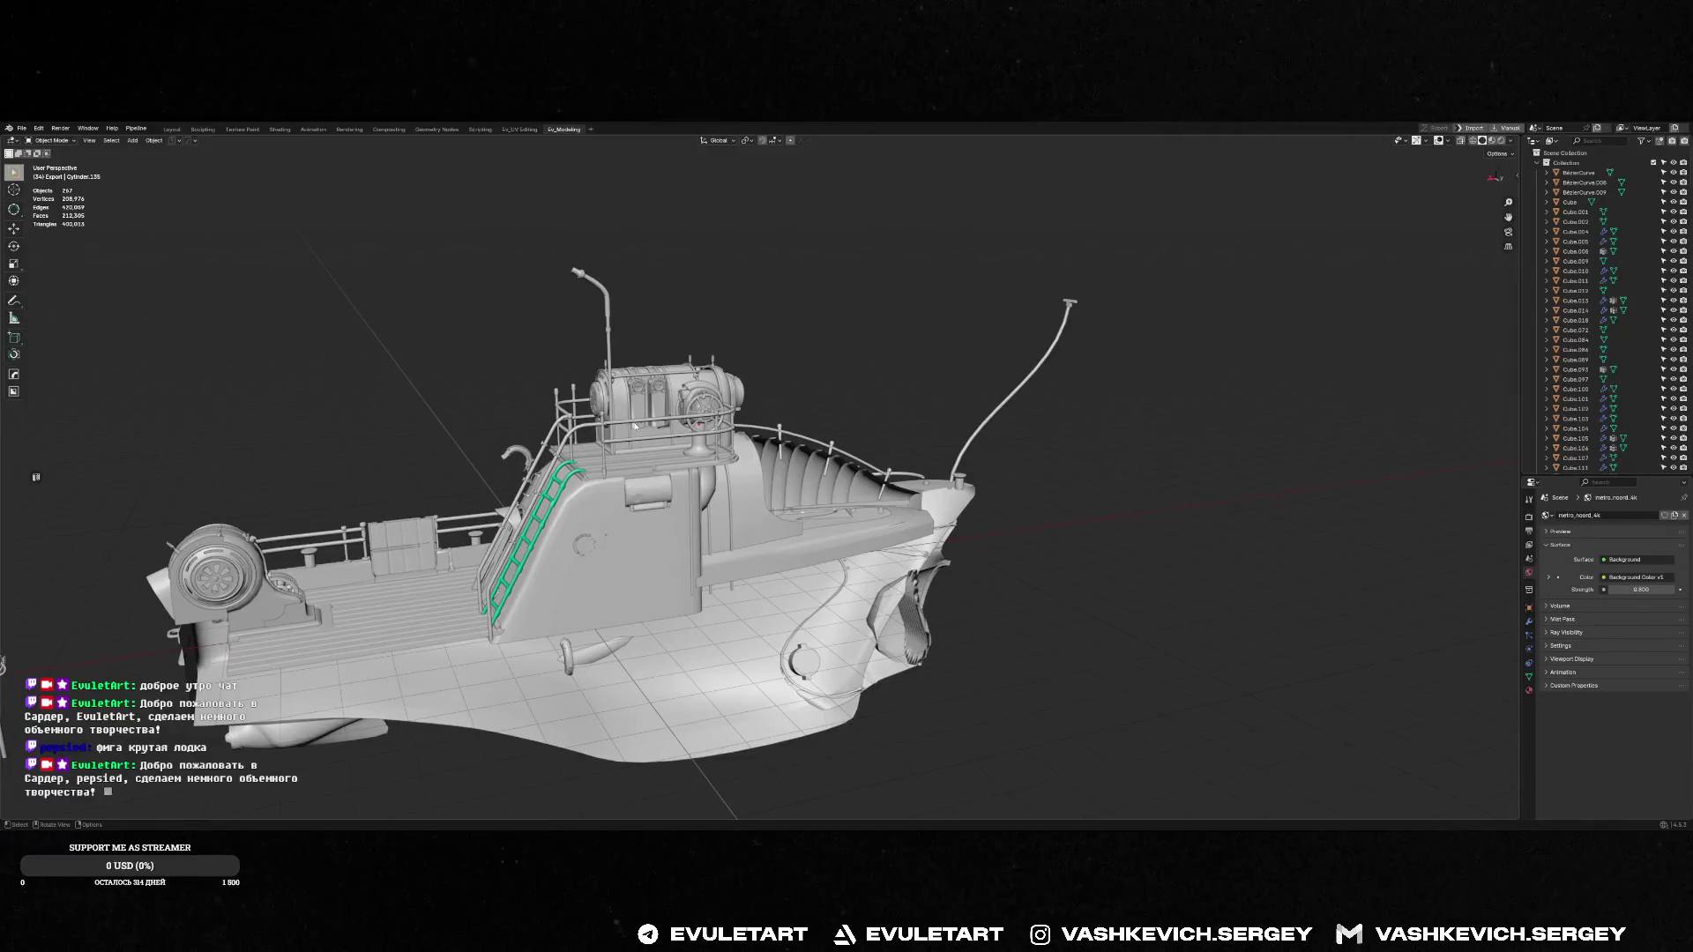
pyautogui.moveTo(628, 425); pyautogui.dragTo(878, 482, button='middle')
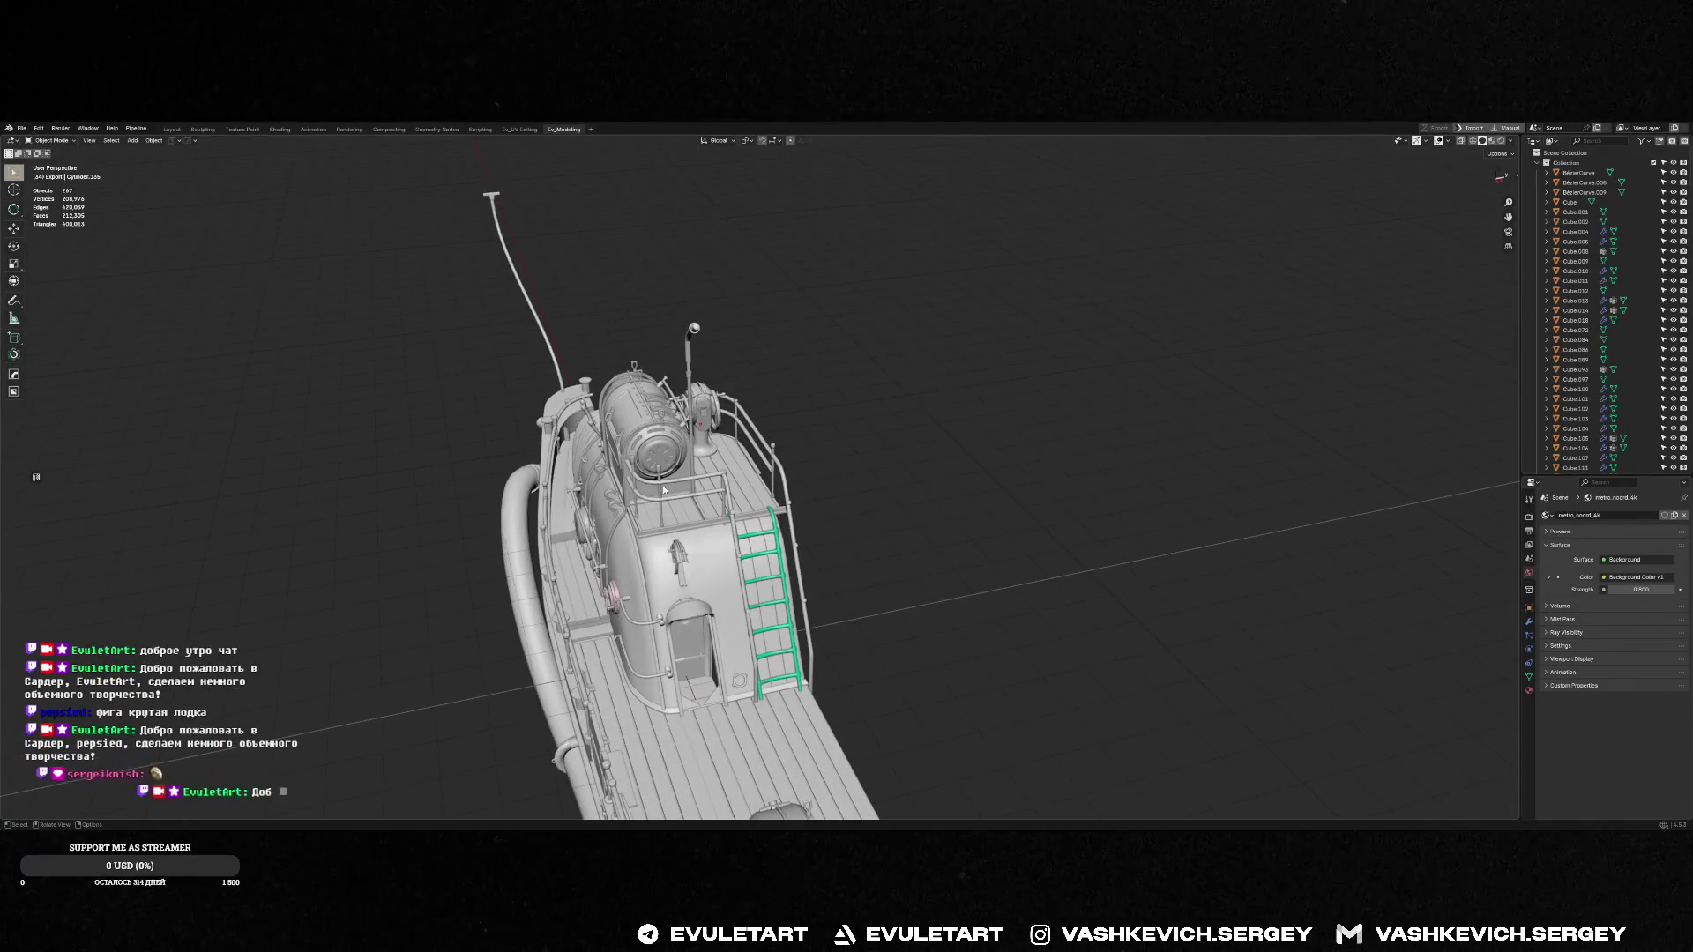
pyautogui.scroll(2, 664, 490)
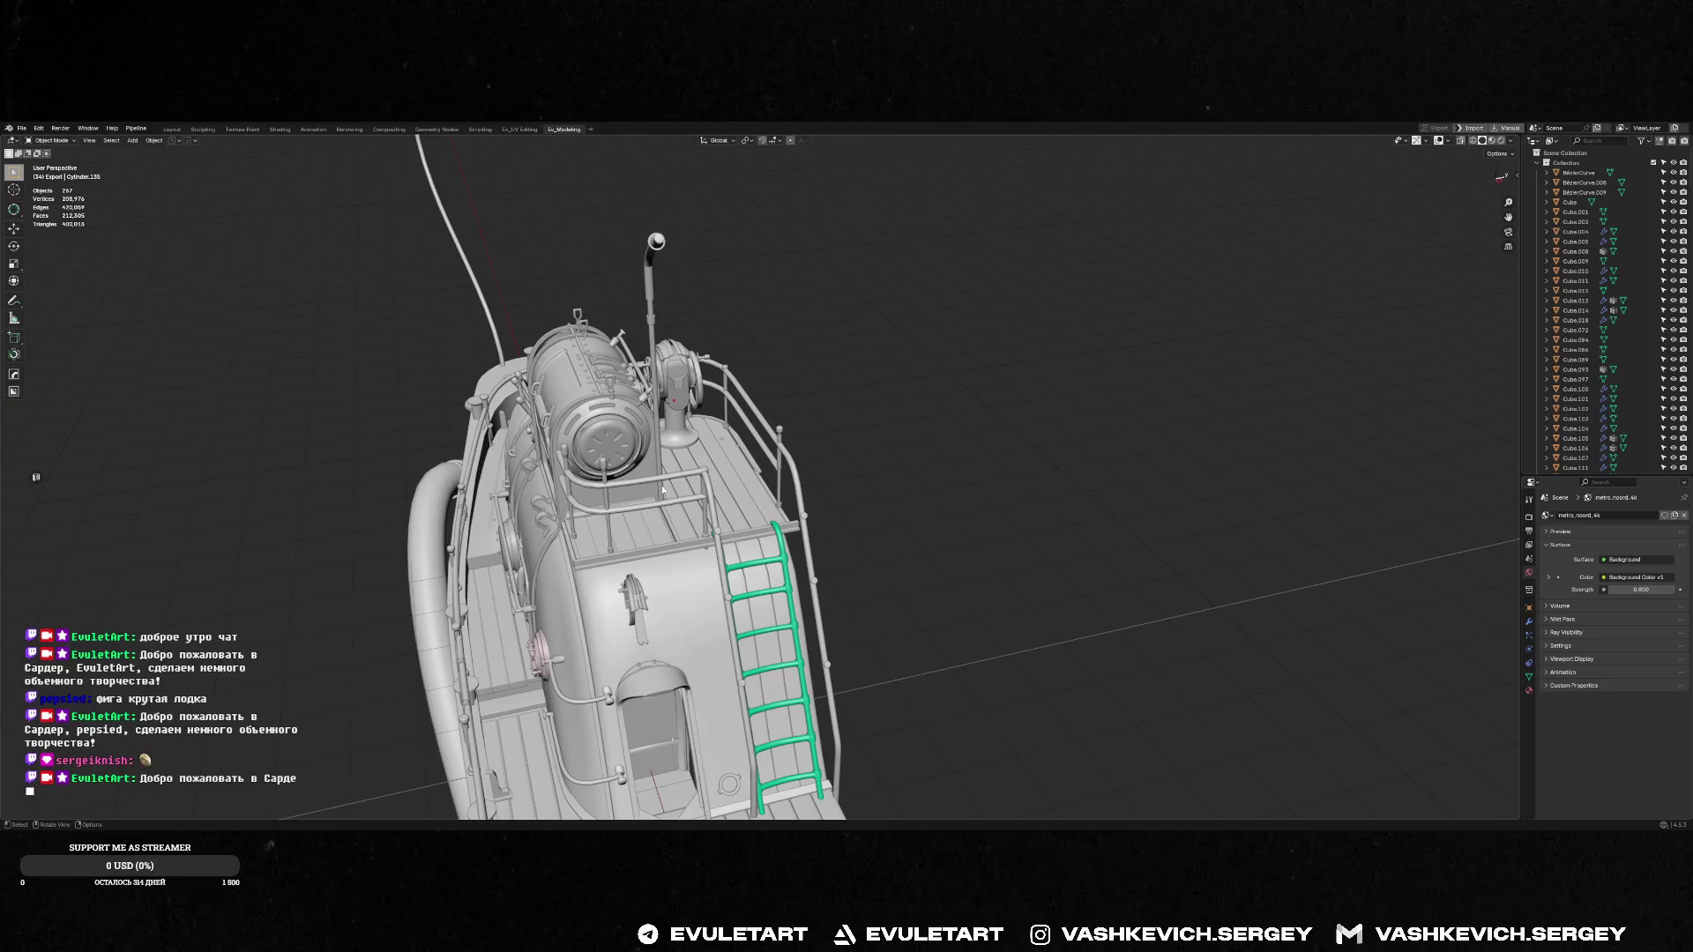
pyautogui.moveTo(663, 490); pyautogui.dragTo(687, 283, button='middle')
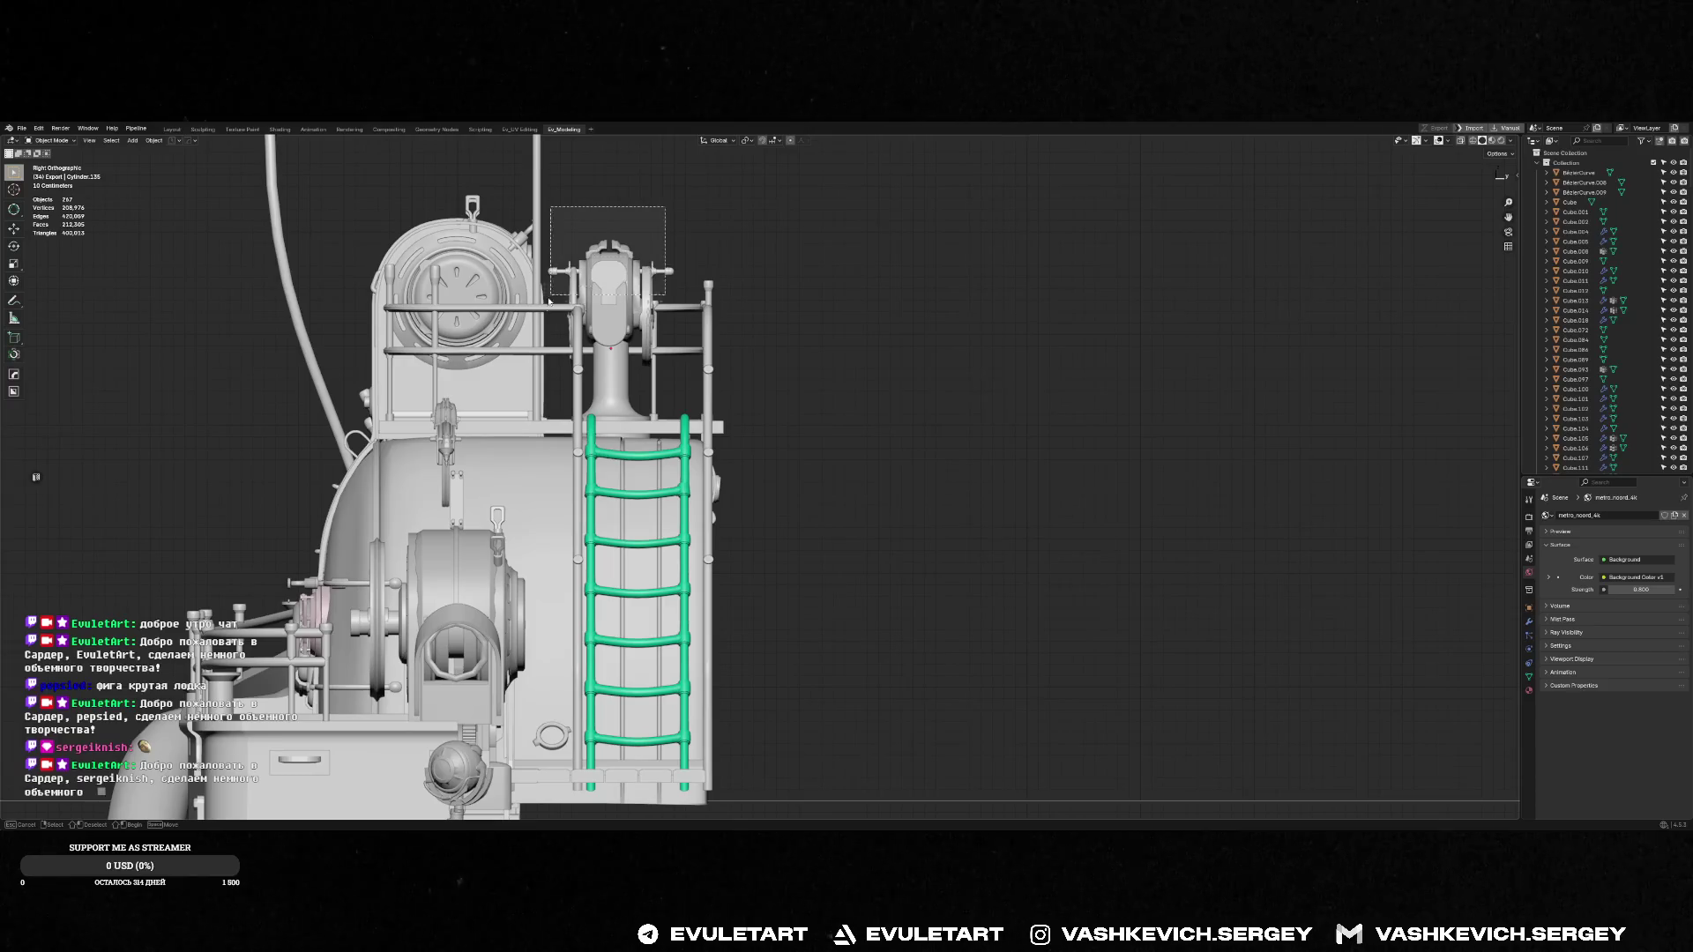
# Select the six parts around the tower top and rotate them
pyautogui.moveTo(556, 295); pyautogui.dragTo(555, 295)
pyautogui.moveTo(556, 295); pyautogui.dragTo(684, 298, button='middle')
pyautogui.press('r')
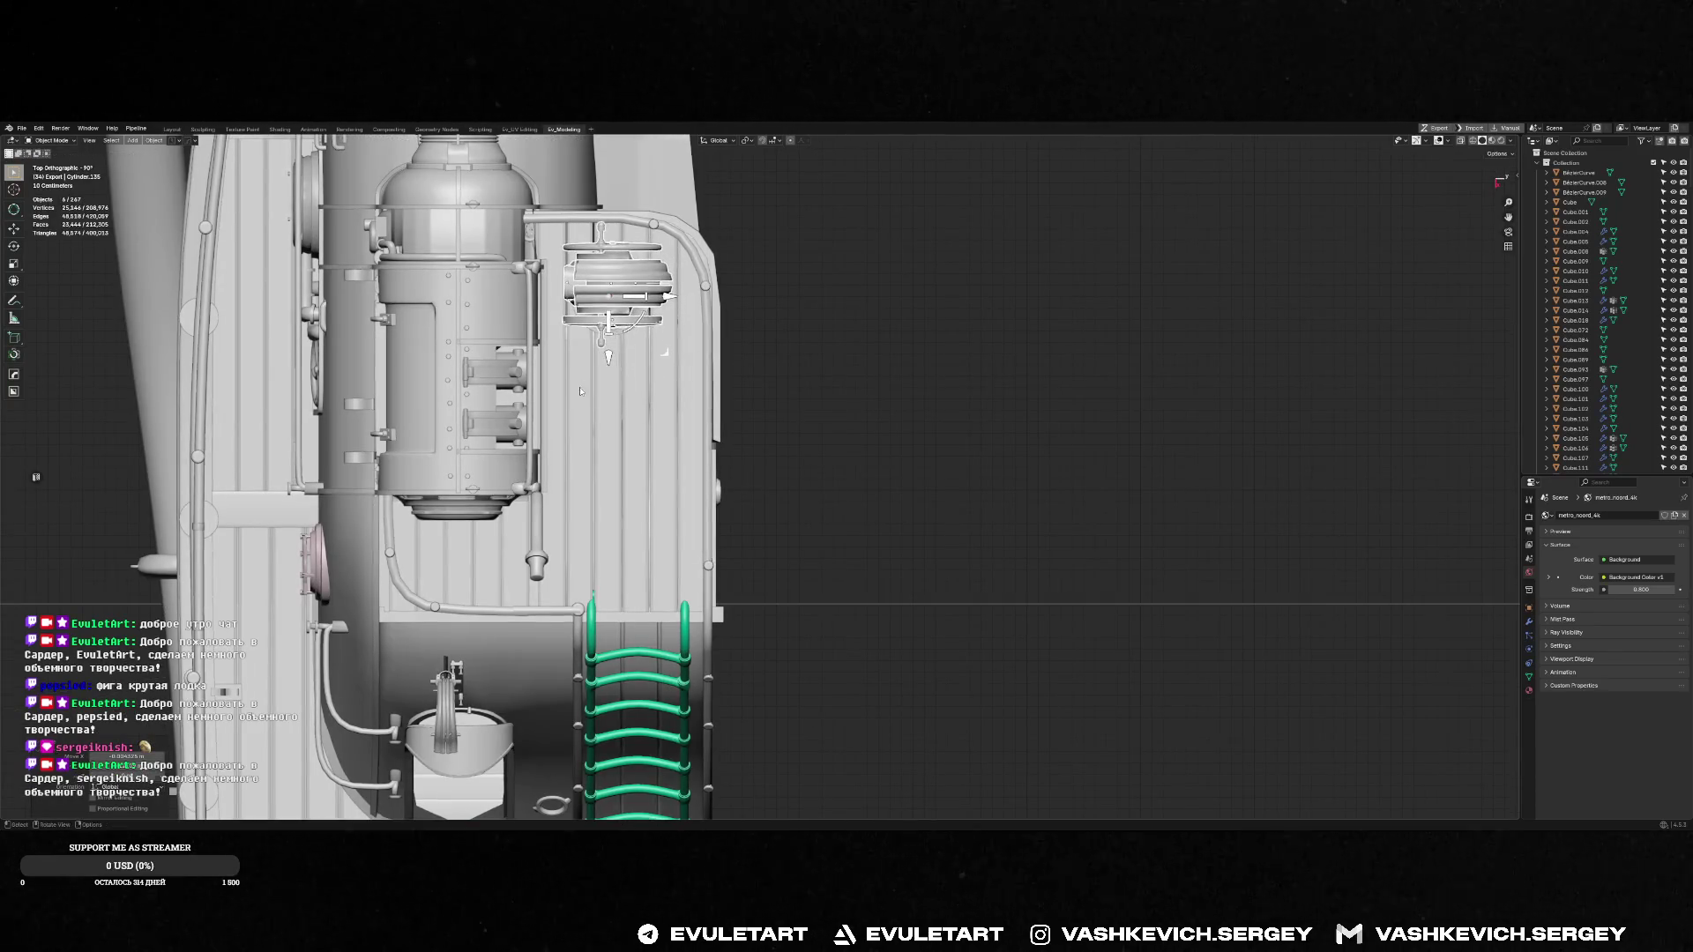
pyautogui.moveTo(602, 394)
pyautogui.mouseDown(button='middle')
pyautogui.moveTo(739, 298)
pyautogui.moveTo(633, 307)
pyautogui.moveTo(720, 322)
pyautogui.moveTo(769, 361)
pyautogui.moveTo(663, 374)
pyautogui.moveTo(506, 326)
pyautogui.mouseUp(button='middle')
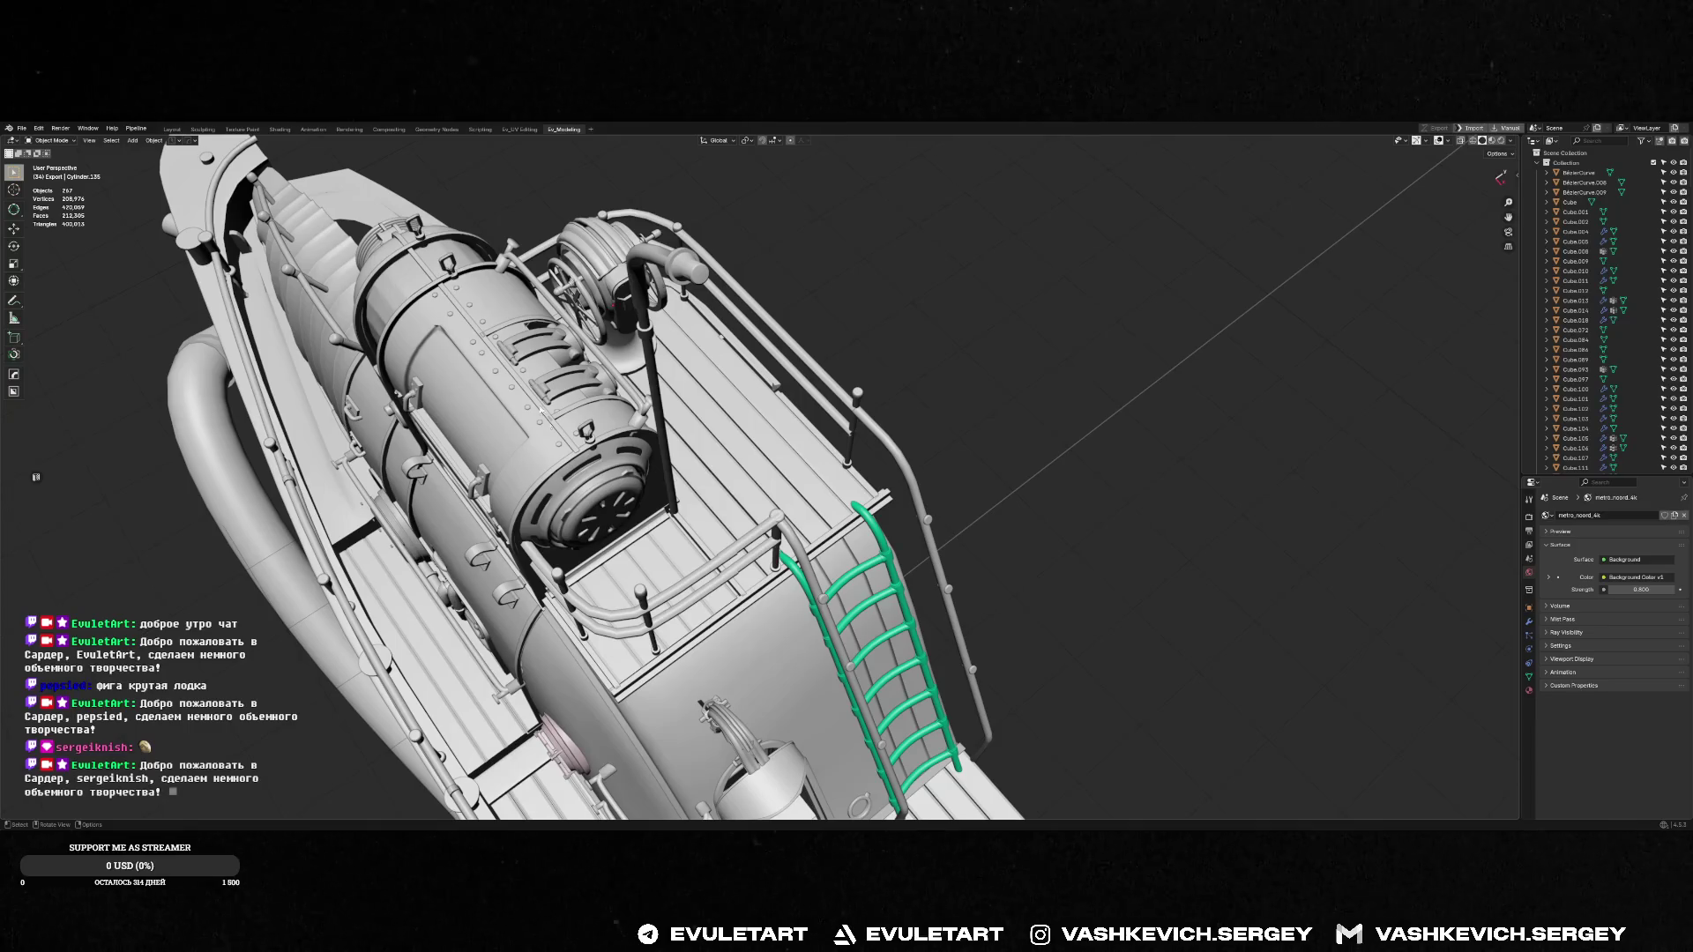
pyautogui.moveTo(539, 410)
pyautogui.mouseDown(button='middle')
pyautogui.moveTo(716, 359)
pyautogui.moveTo(924, 358)
pyautogui.moveTo(874, 370)
pyautogui.mouseUp(button='middle')
# Bring the textured boat file's Blender window to the front
pyautogui.hotkey('alt', 'Tab')
pyautogui.click(1031, 281)
pyautogui.hotkey('alt', 'Tab')
pyautogui.moveTo(705, 397)
pyautogui.mouseDown(button='middle')
pyautogui.moveTo(620, 440)
pyautogui.moveTo(881, 401)
pyautogui.mouseUp(button='middle')
# Make the trim piece TRIMS.011 active and enter Edit Mode in the coloured boat file
pyautogui.hotkey('alt', 'Tab')
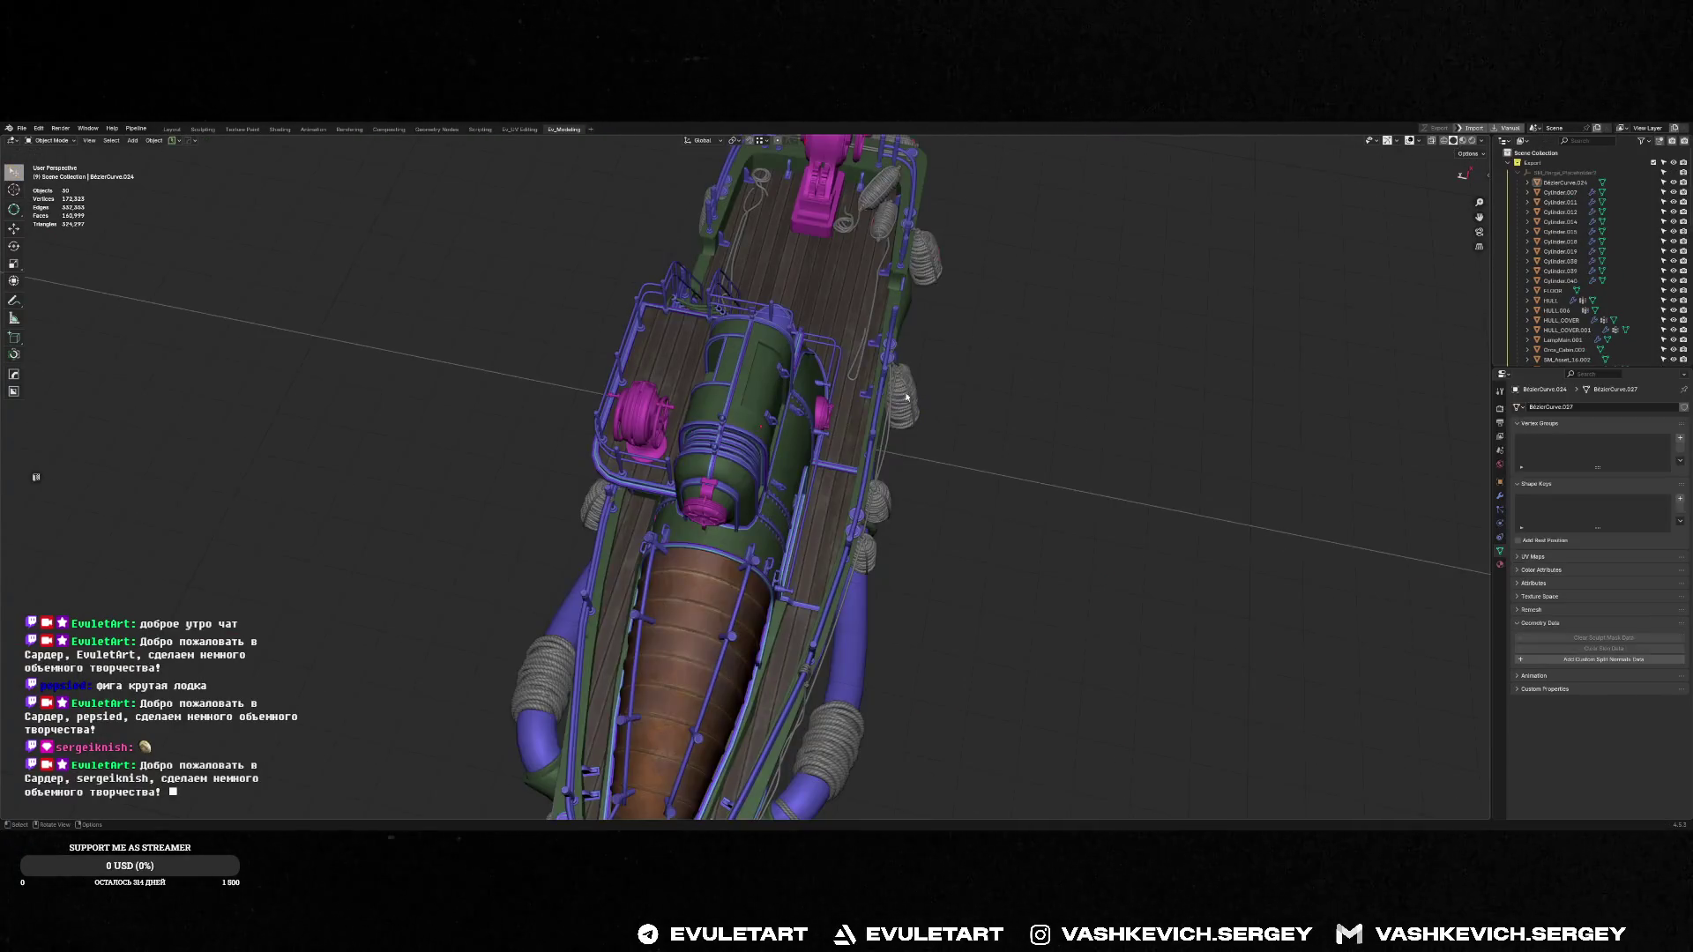
pyautogui.scroll(3, 747, 428)
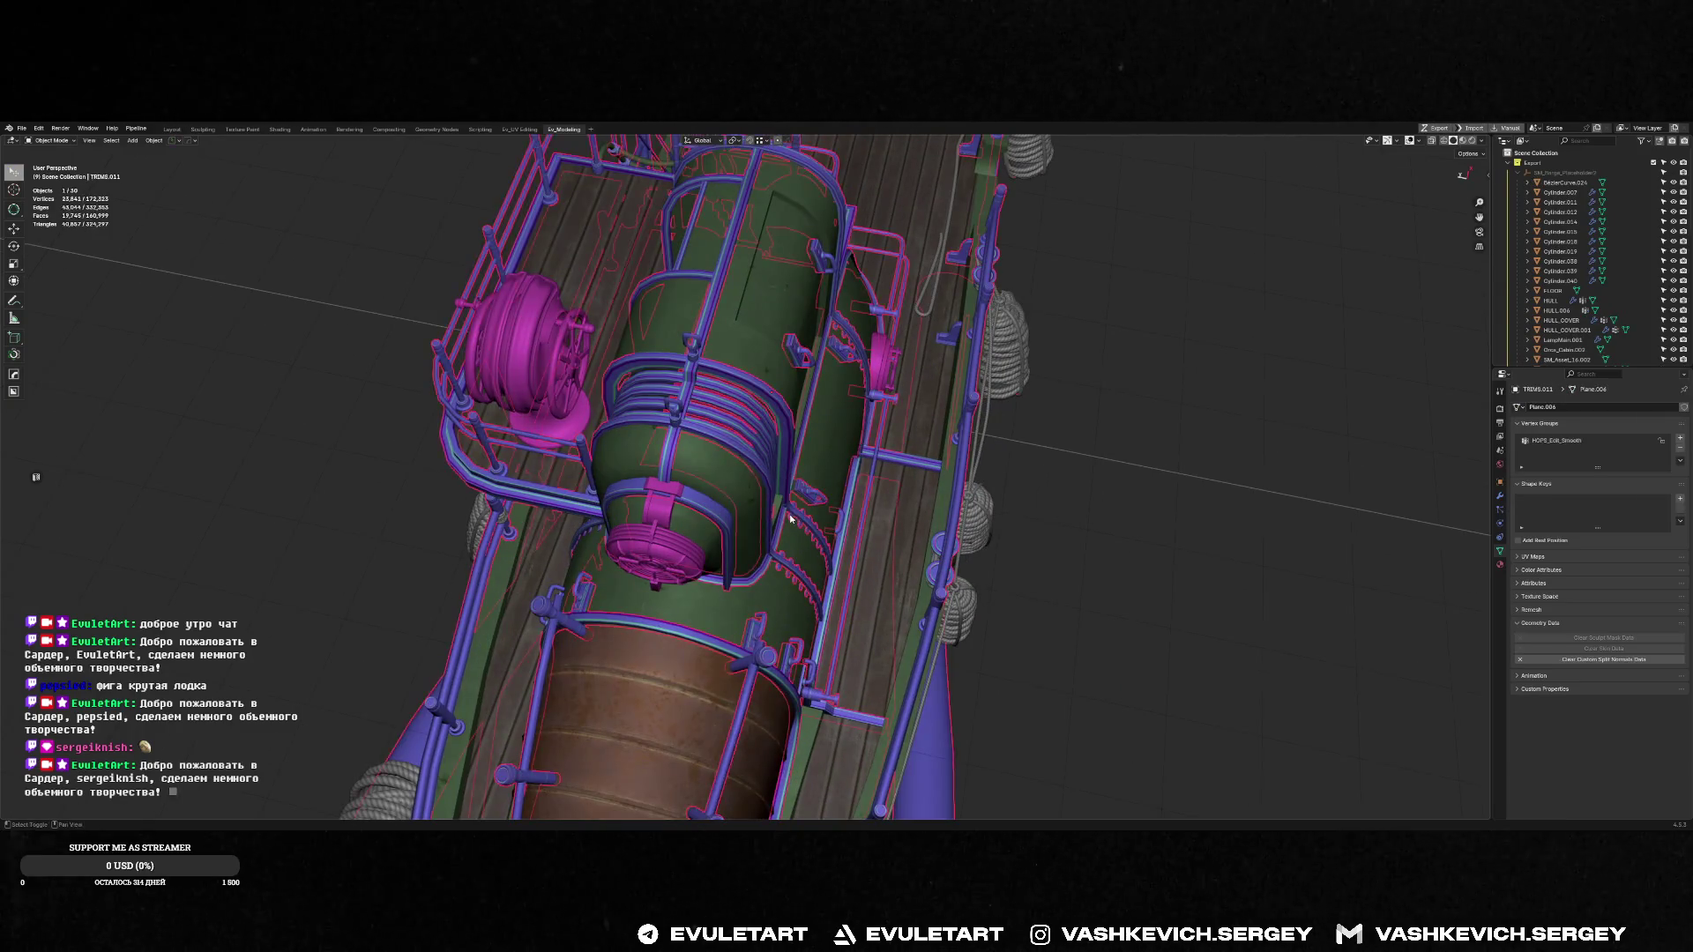
pyautogui.click(790, 516)
pyautogui.press('Tab')
pyautogui.hotkey('alt', 'Tab')
# Frame the small trim plane, rotate it toward horizontal, and view it up close
pyautogui.keyDown('alt'); pyautogui.moveTo(791, 516); pyautogui.dragTo(840, 429, button='middle'); pyautogui.keyUp('alt')
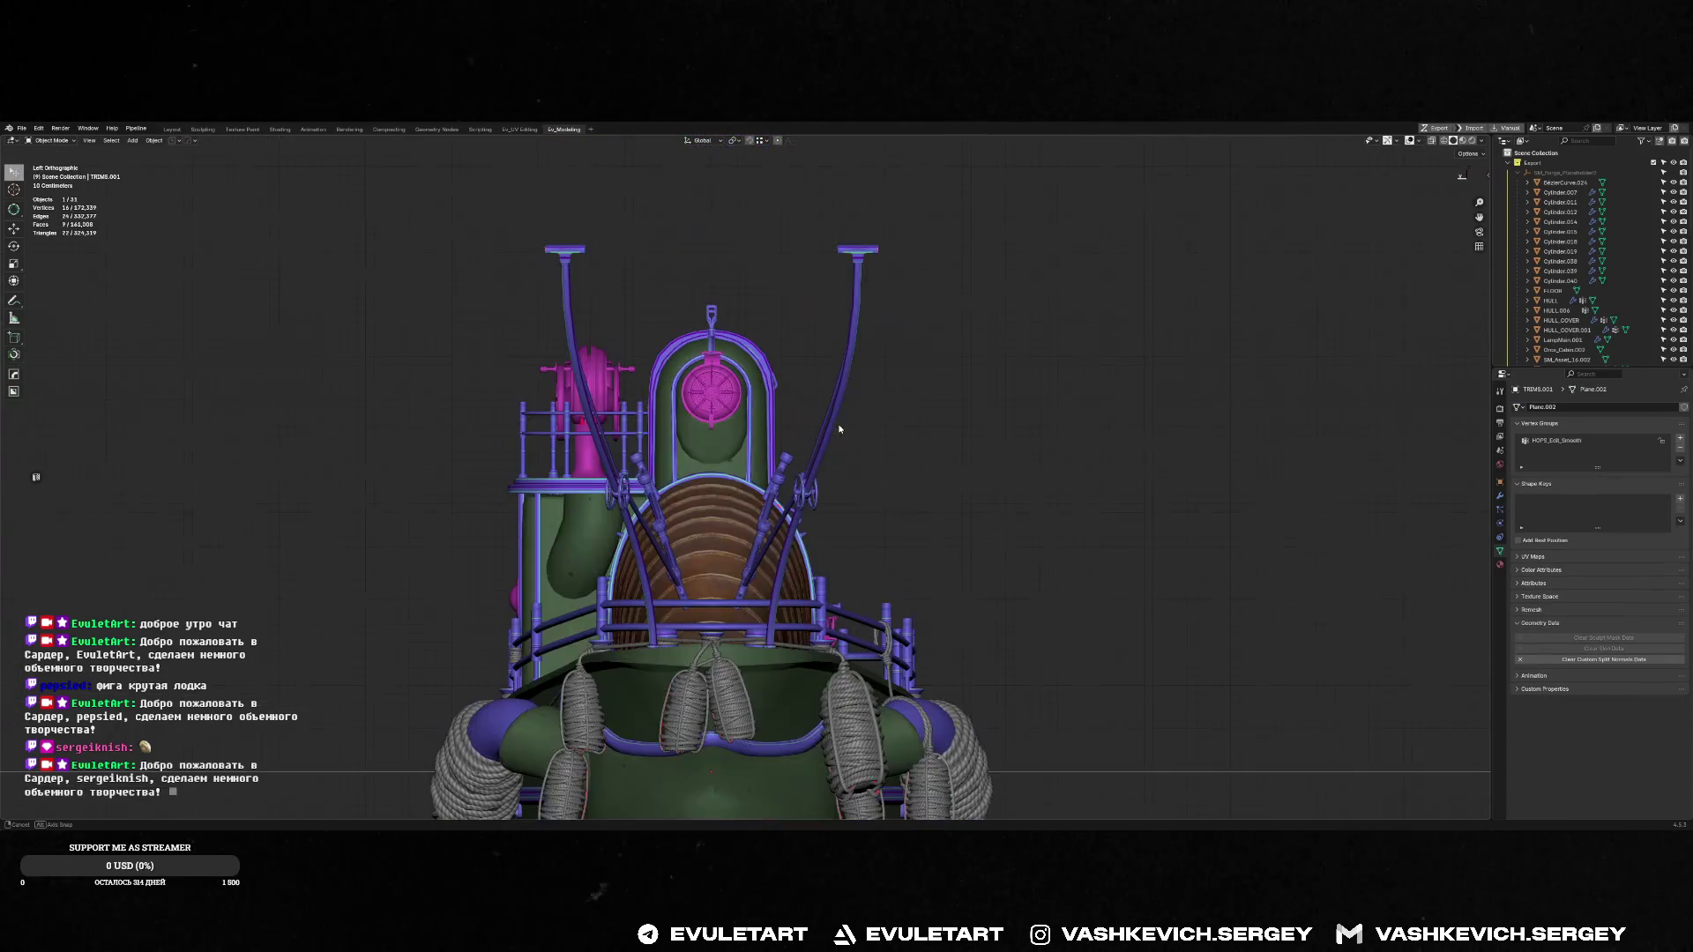
pyautogui.moveTo(792, 256)
pyautogui.mouseDown(button='middle')
pyautogui.moveTo(754, 289)
pyautogui.moveTo(783, 293)
pyautogui.mouseUp(button='middle')
pyautogui.press('KP_Decimal')
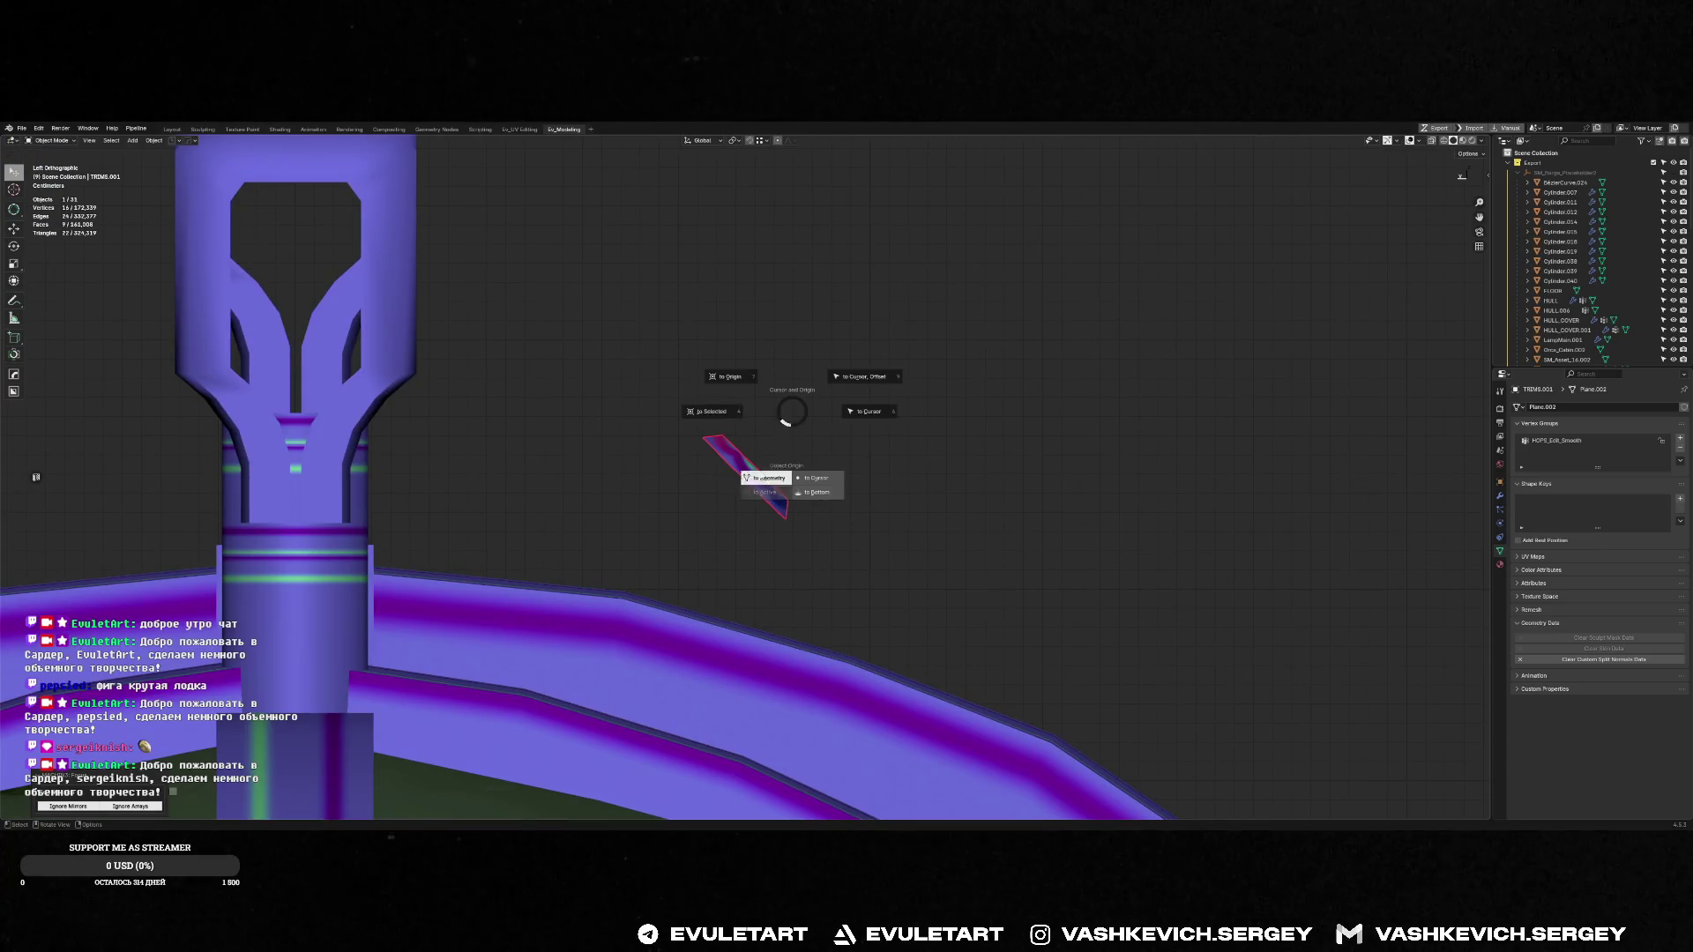
pyautogui.press('r')
pyautogui.moveTo(887, 402); pyautogui.dragTo(757, 516, button='middle')
pyautogui.scroll(-8, 919, 293)
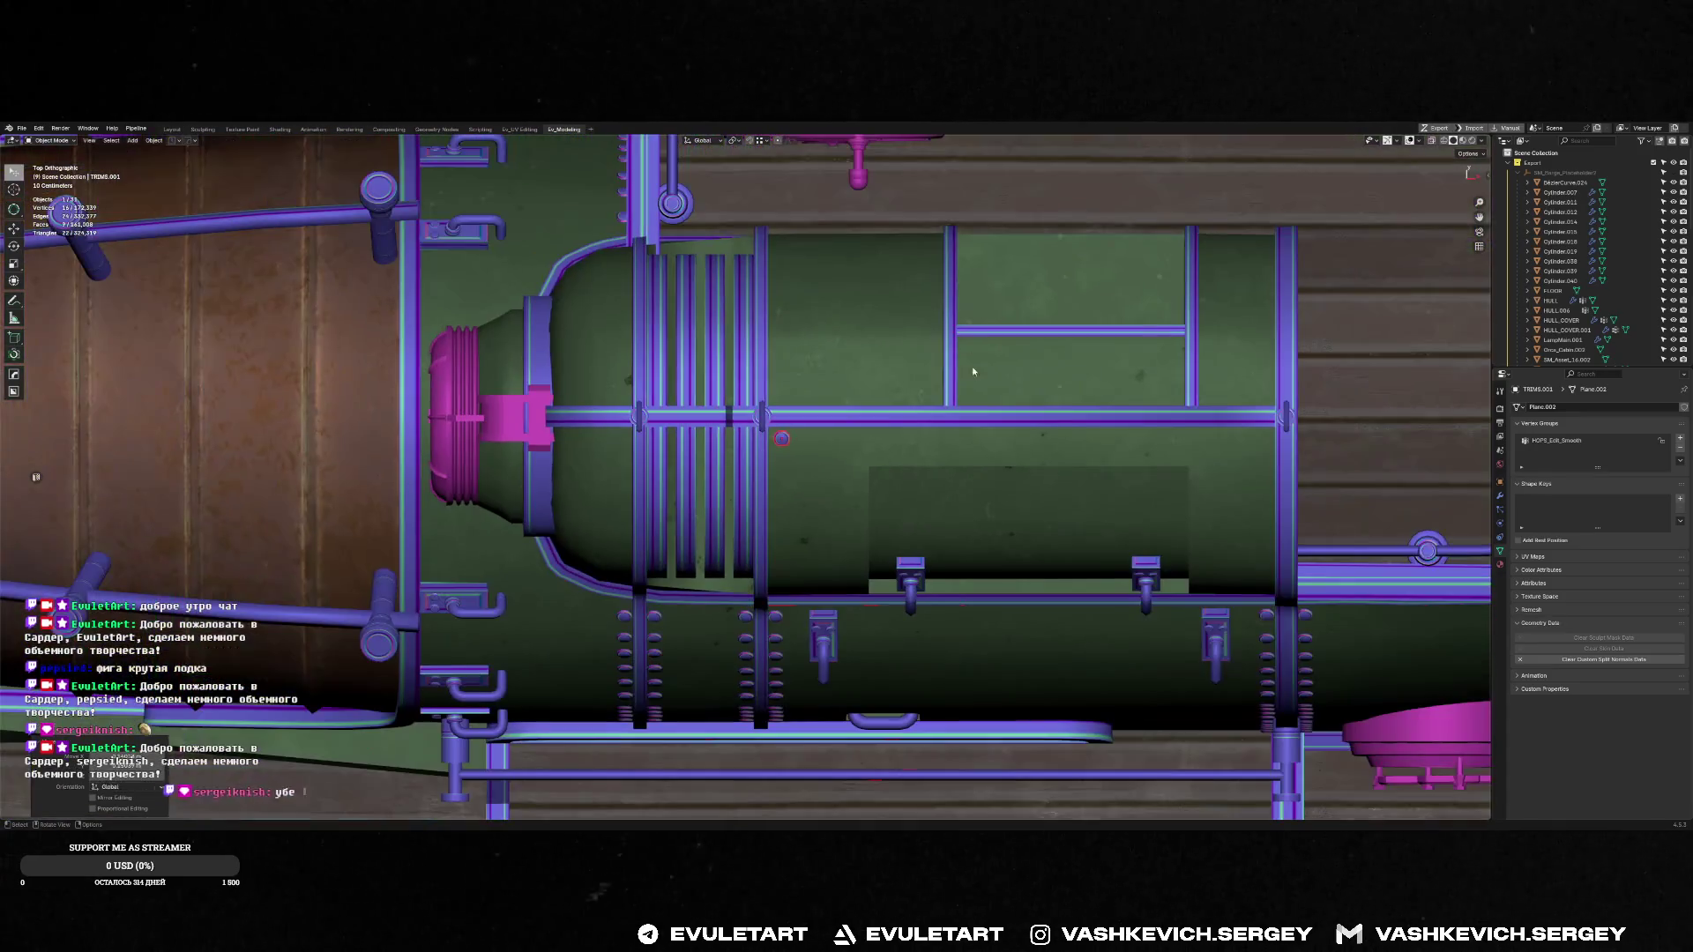
pyautogui.scroll(6, 747, 454)
pyautogui.moveTo(747, 454); pyautogui.dragTo(802, 344, button='middle')
# Raise the decal plane along Z to the hull's top edge and frame it
pyautogui.press('g')
pyautogui.press('z')
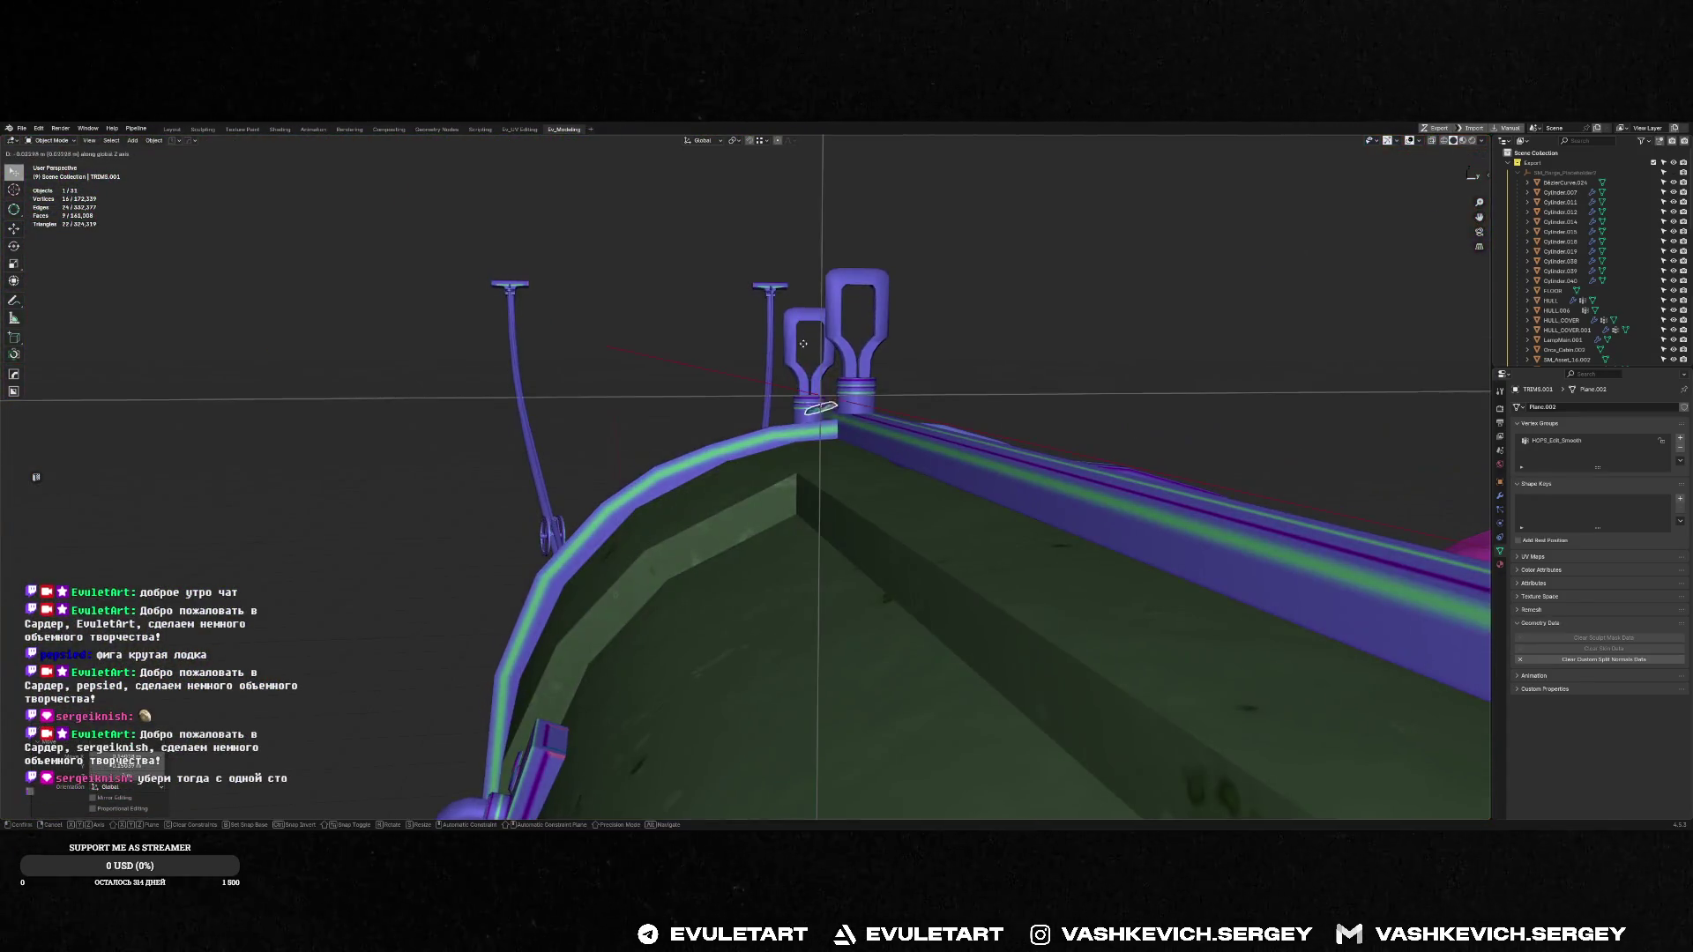
pyautogui.click(801, 375)
pyautogui.press('KP_Decimal')
# Rotate the plane flat against the sloped hull and check it from top view with the Move tool
pyautogui.press('r')
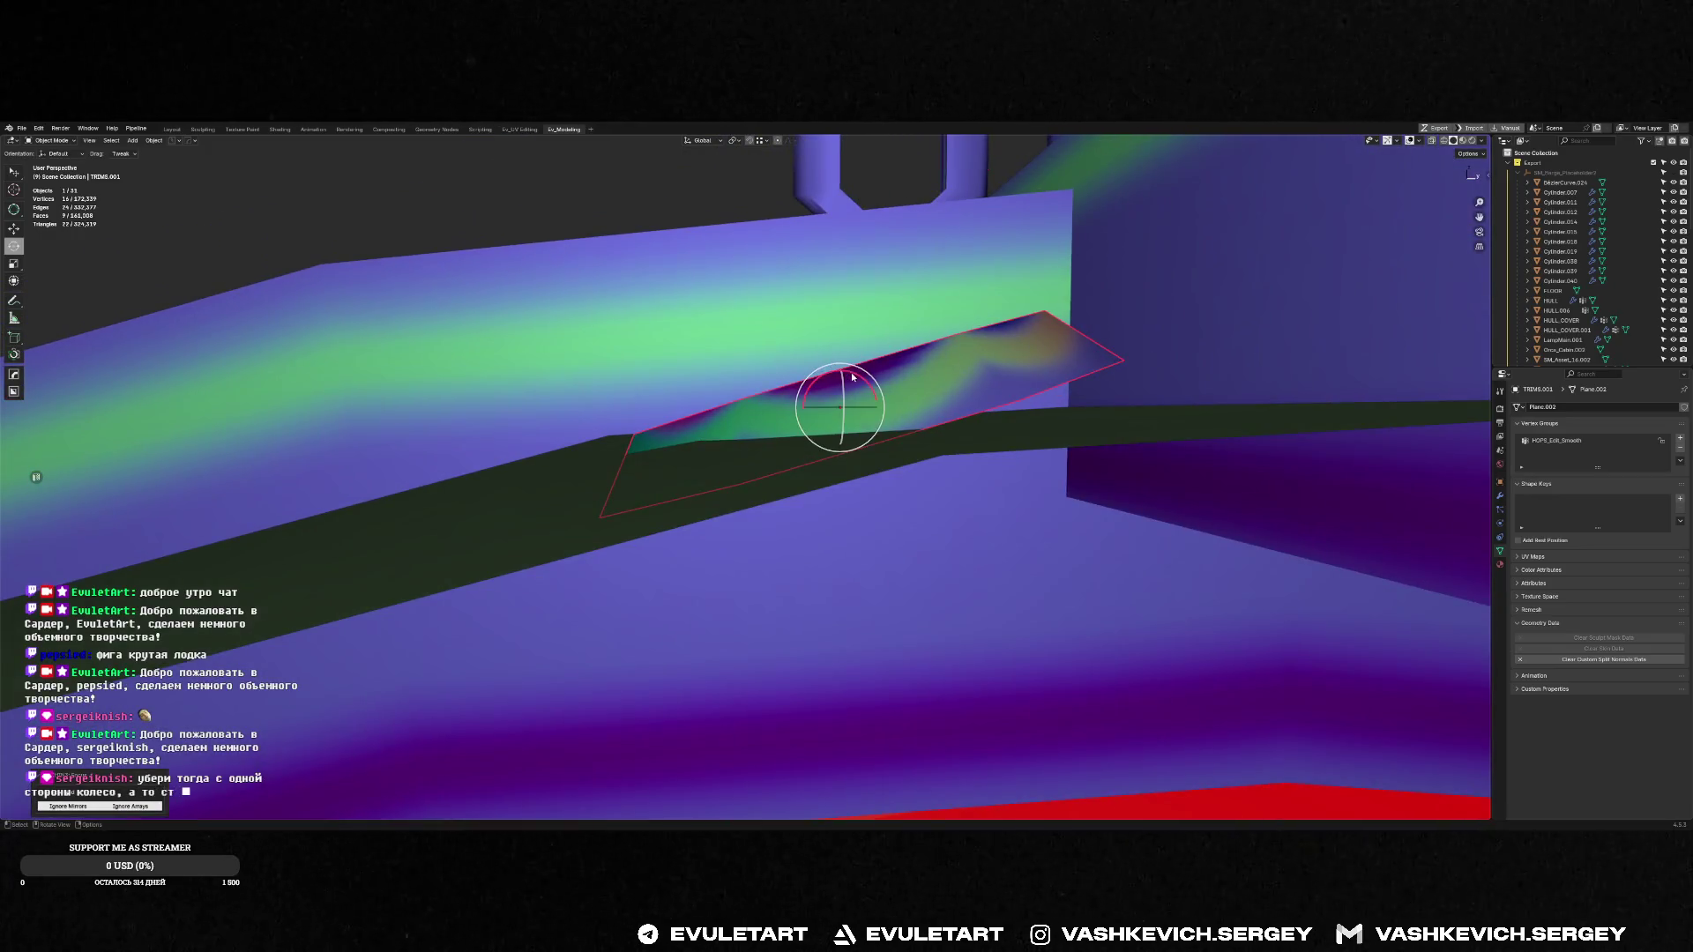
pyautogui.click(862, 381)
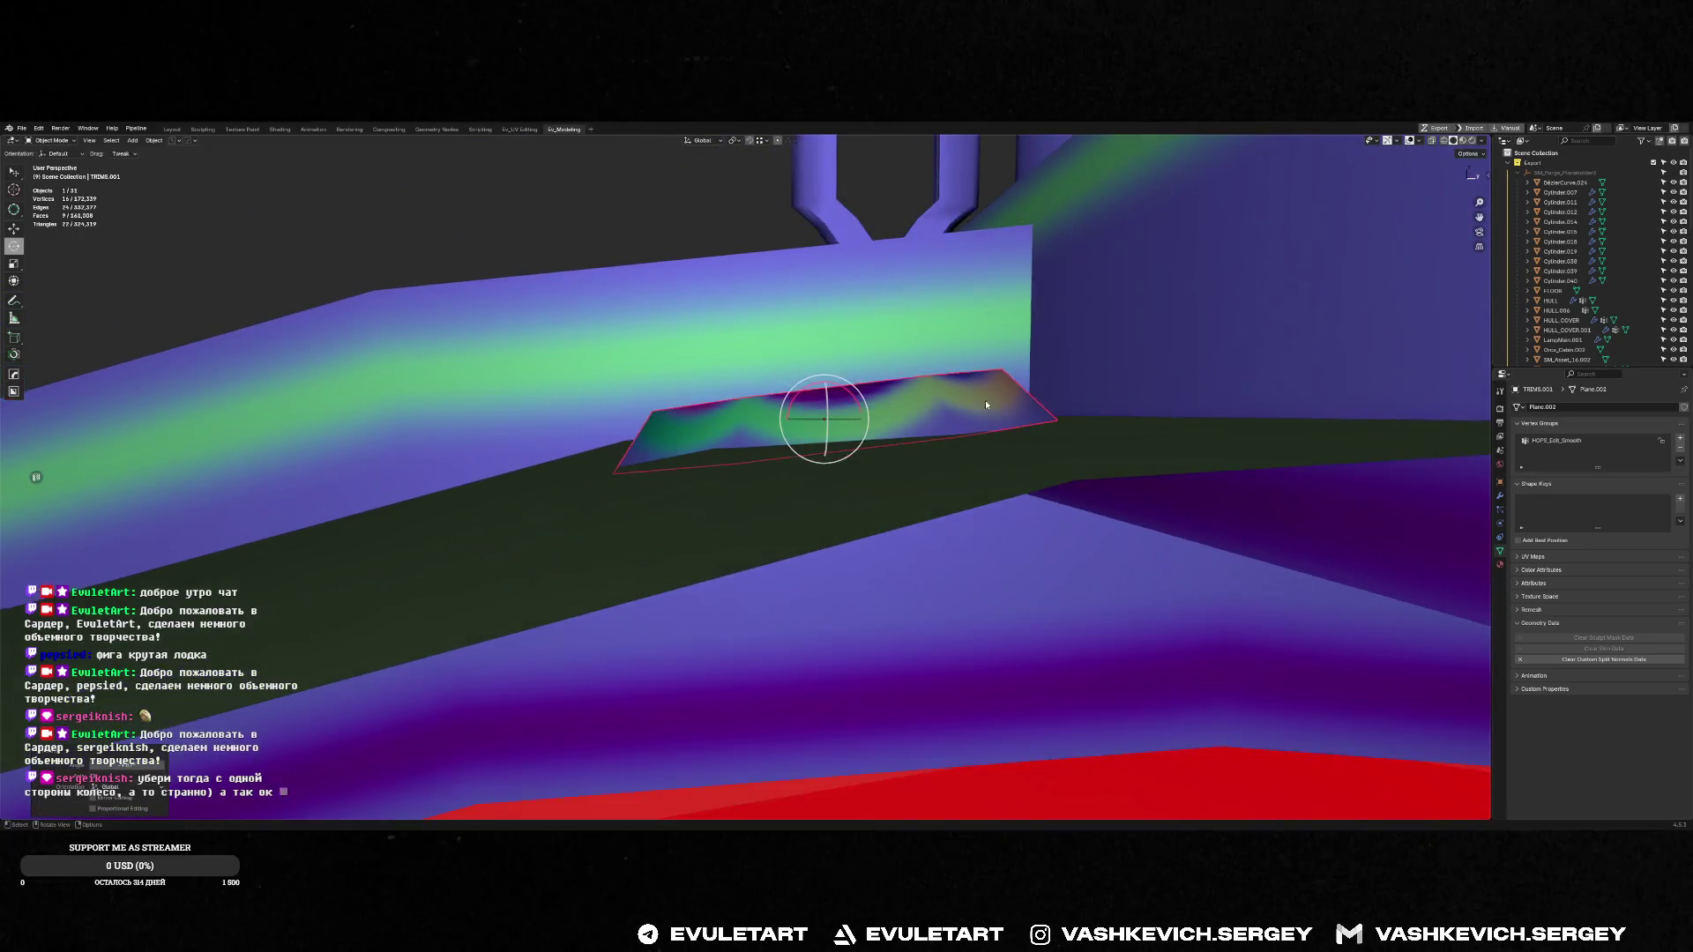
pyautogui.moveTo(986, 399)
pyautogui.mouseDown(button='middle')
pyautogui.moveTo(981, 489)
pyautogui.moveTo(944, 532)
pyautogui.moveTo(866, 385)
pyautogui.moveTo(850, 399)
pyautogui.mouseUp(button='middle')
pyautogui.press('KP_7')
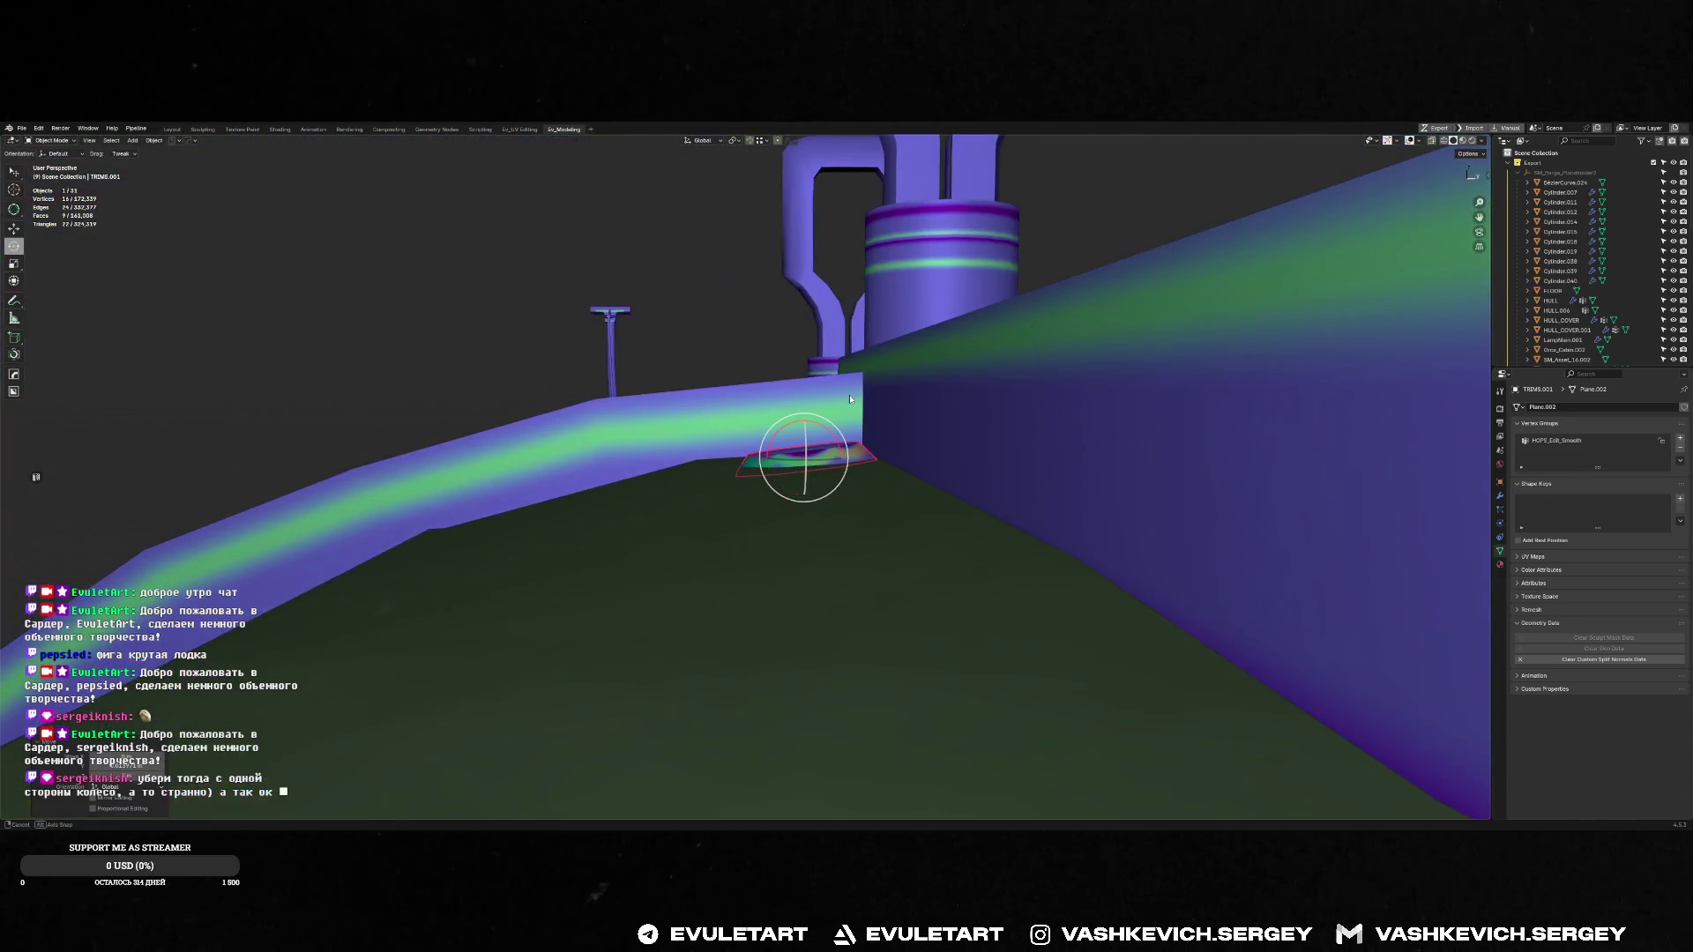
pyautogui.click(825, 425)
pyautogui.hotkey('shift', 'space')
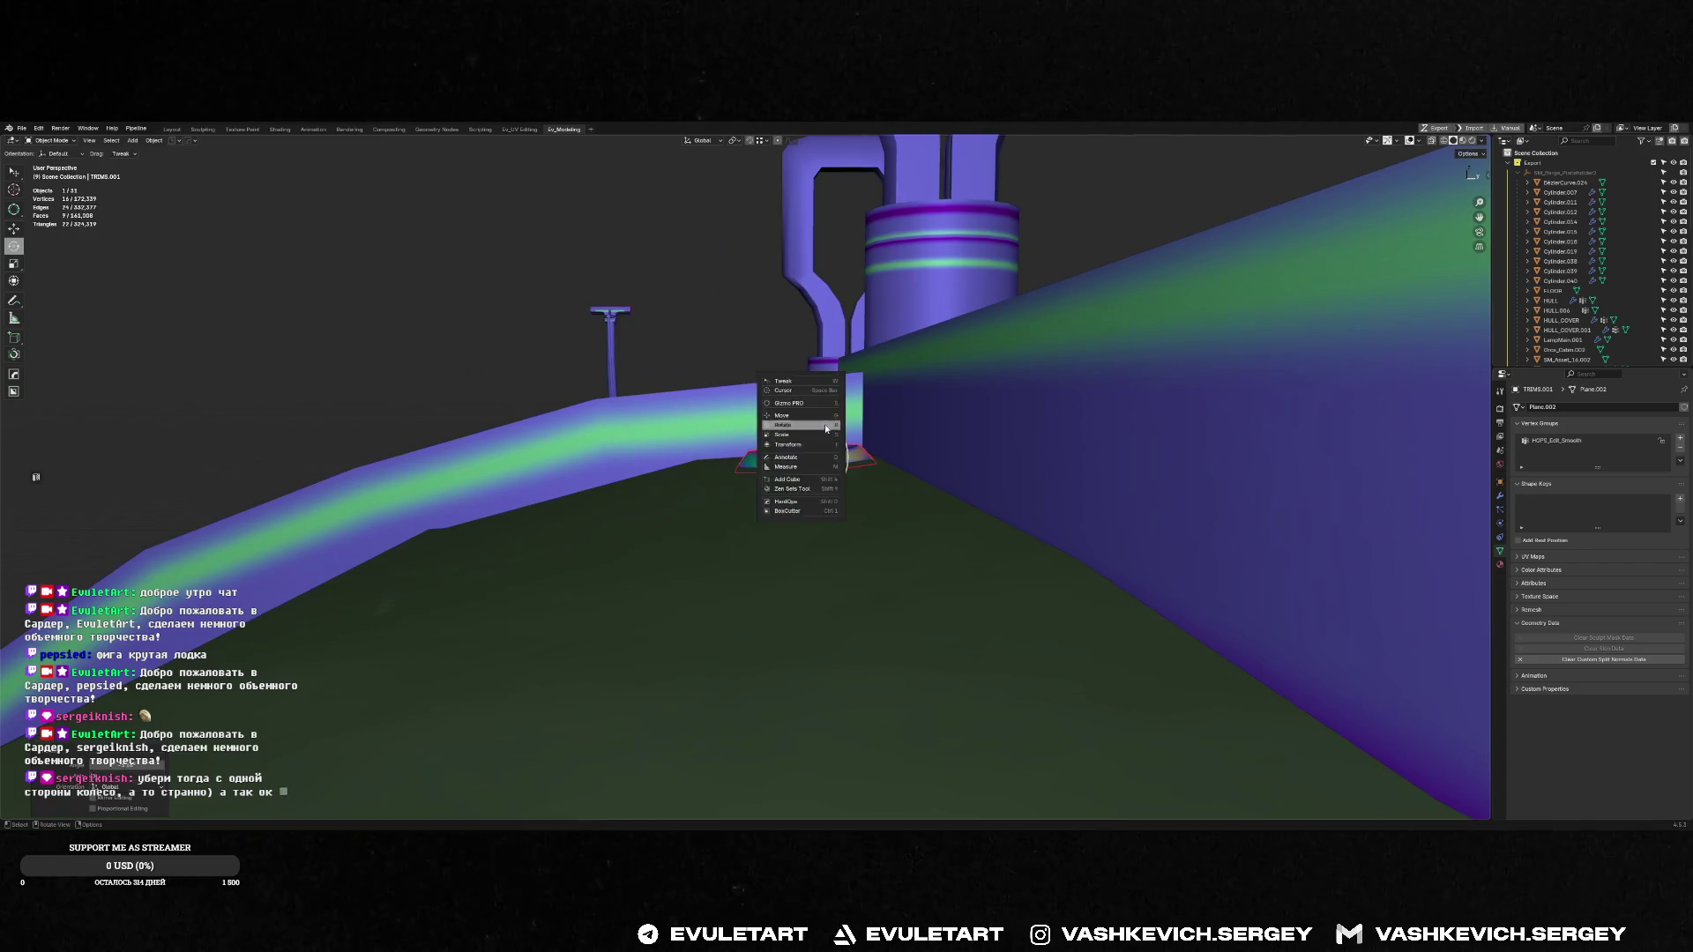
pyautogui.click(811, 423)
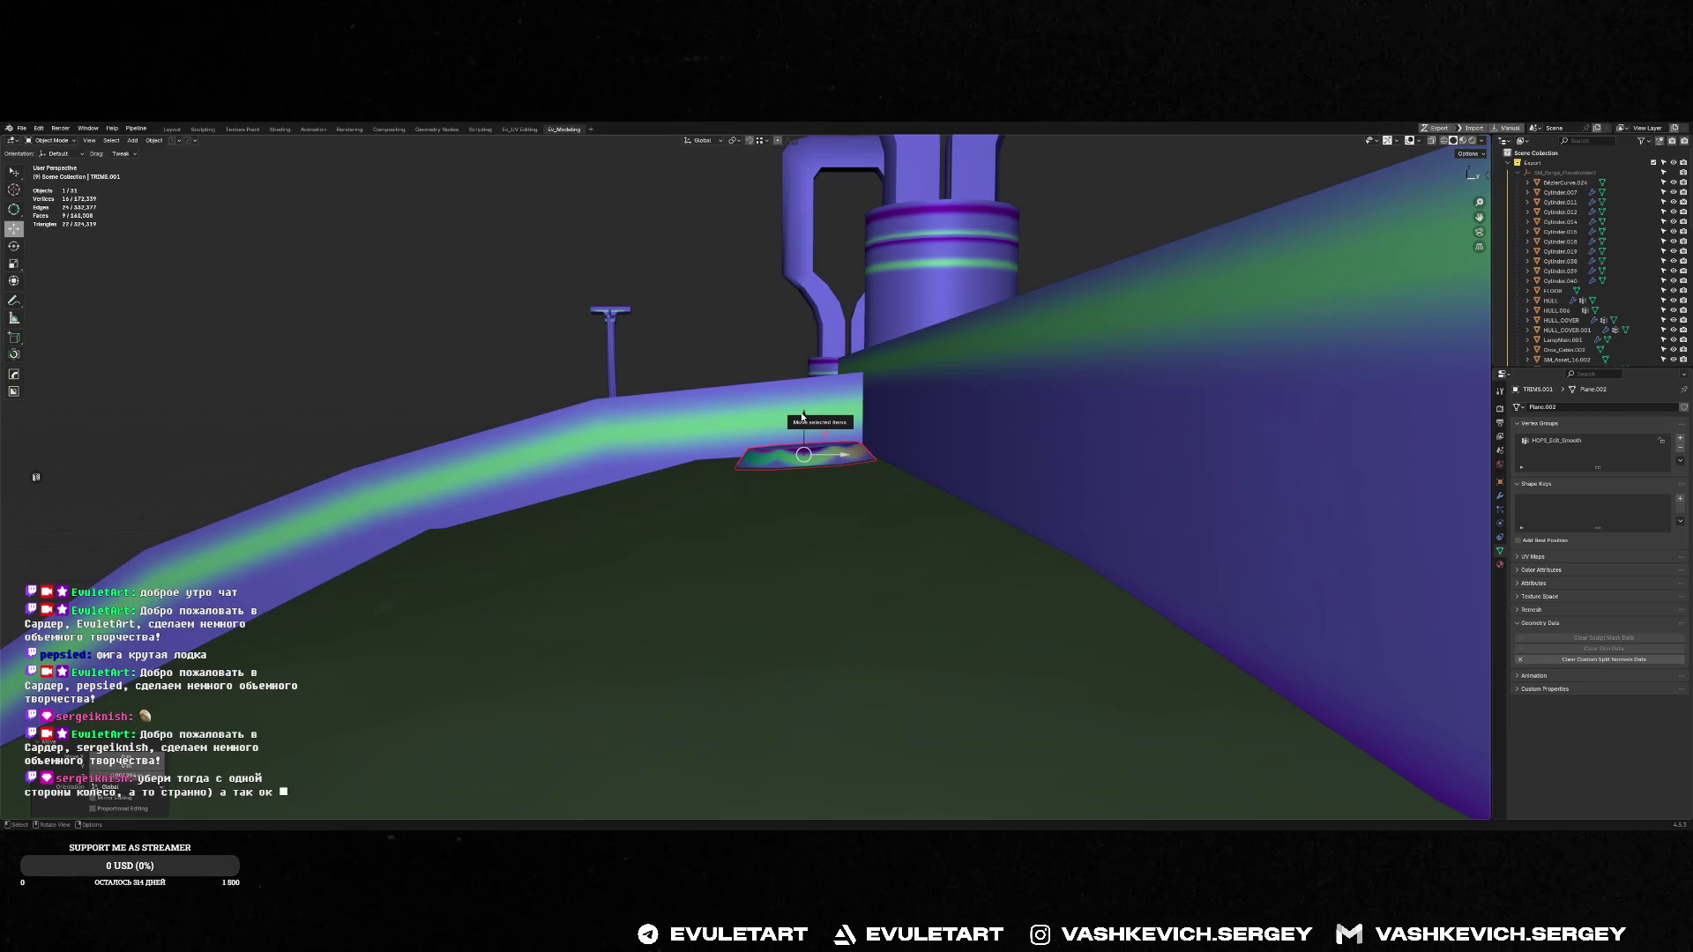
pyautogui.press('KP_7')
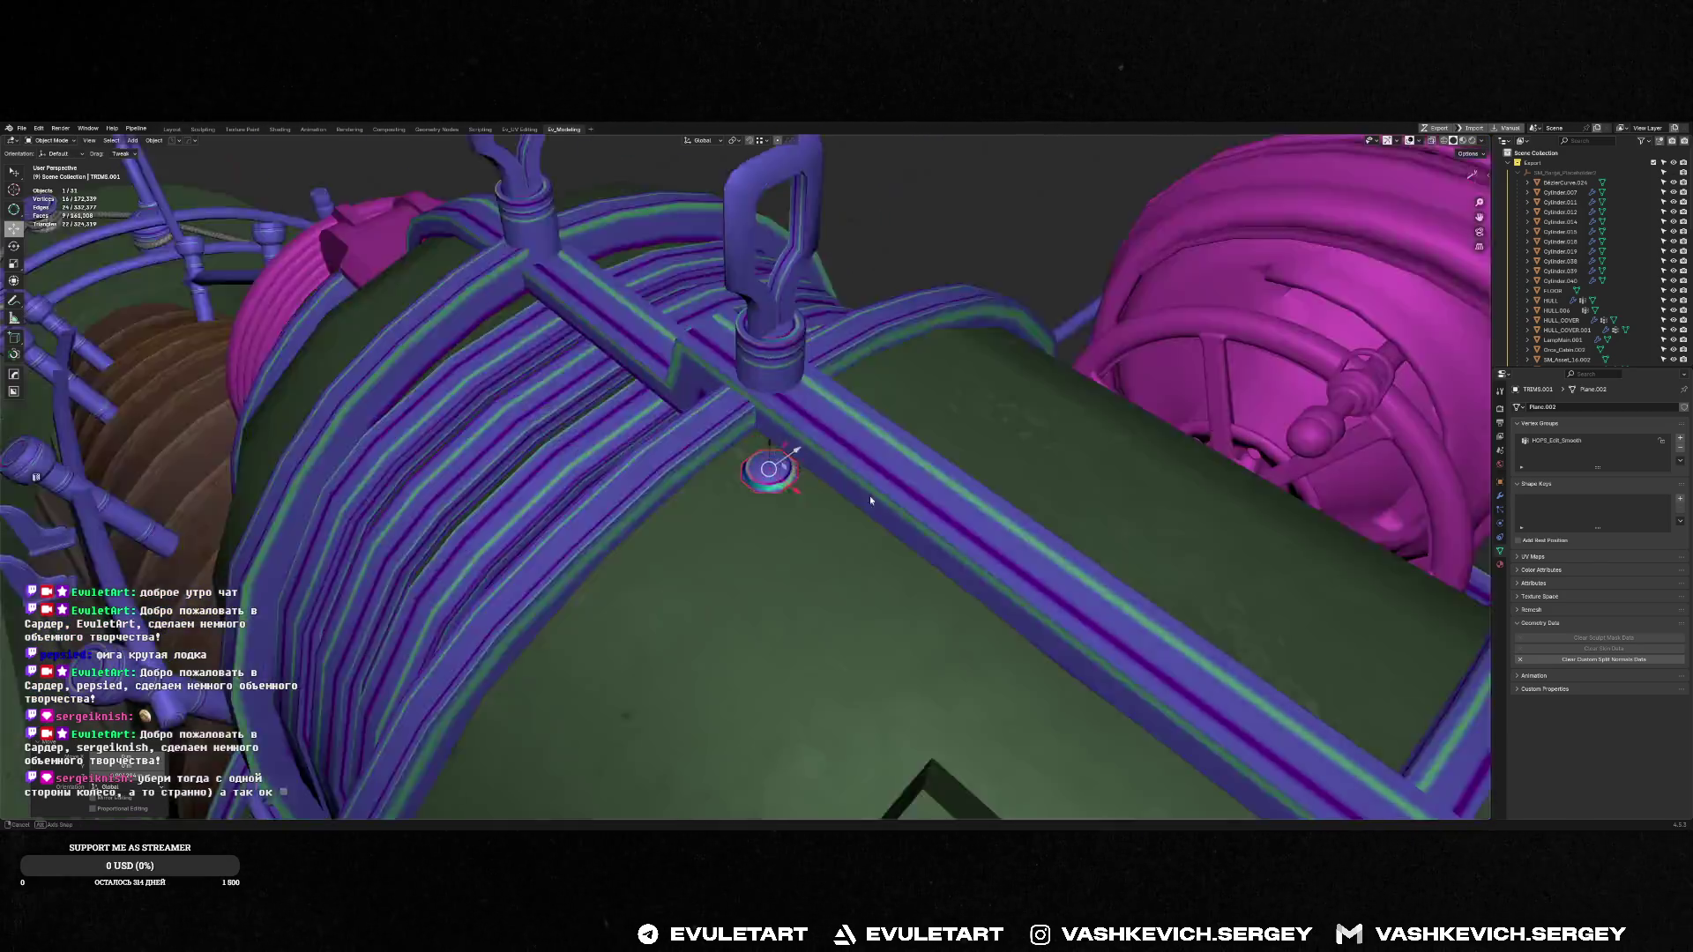
# Confirm the bolt decal's position on the top pipe and view the tank from above
pyautogui.scroll(-5, 847, 465)
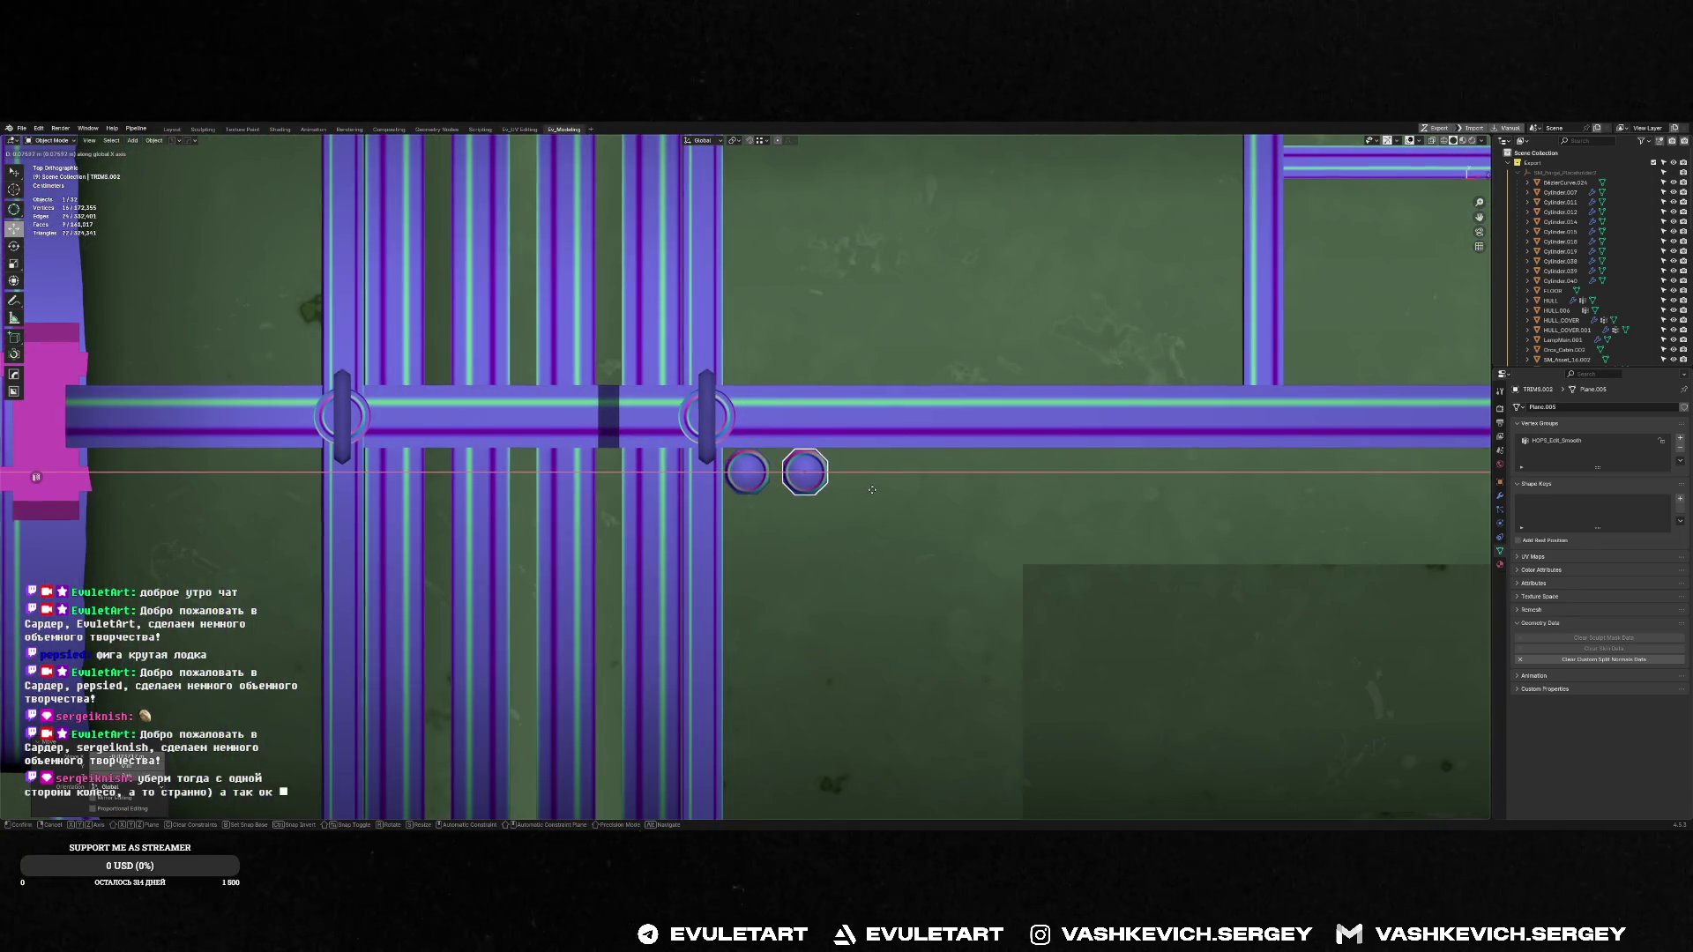
pyautogui.click(889, 495)
pyautogui.scroll(-5, 876, 510)
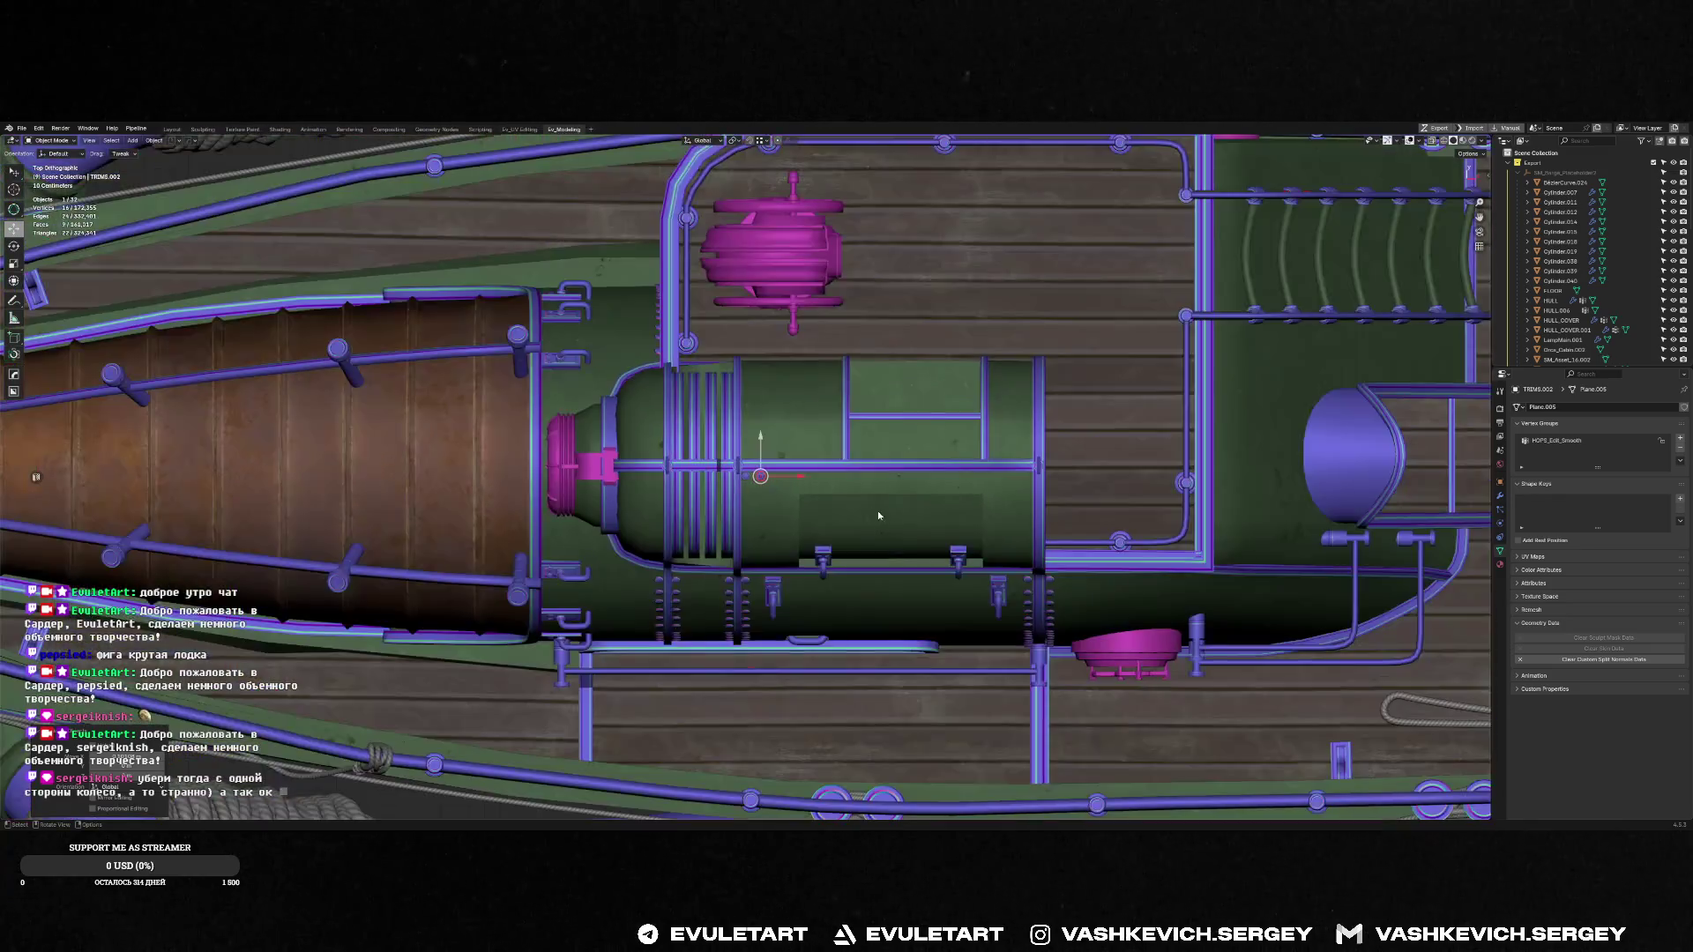
pyautogui.moveTo(877, 510)
pyautogui.mouseDown(button='middle')
pyautogui.moveTo(878, 406)
pyautogui.moveTo(860, 492)
pyautogui.mouseUp(button='middle')
pyautogui.scroll(5, 860, 492)
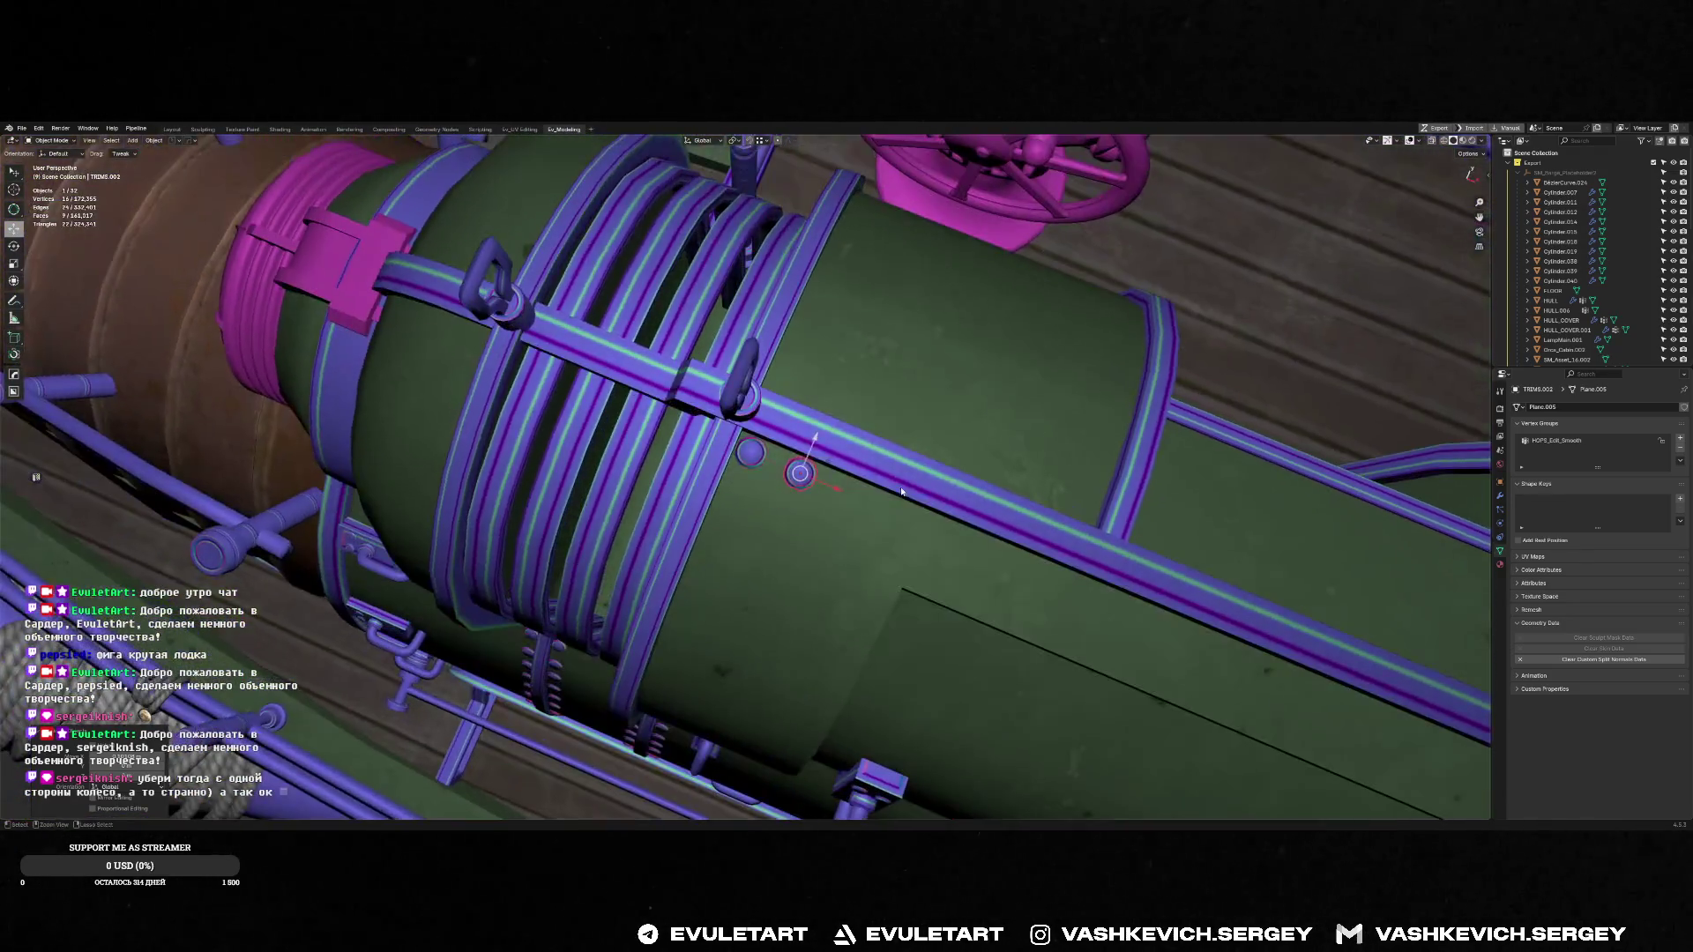
pyautogui.press('KP_7')
# Duplicate the bolt along X and repeat nine times into an evenly spaced row
pyautogui.hotkey('shift', 'd')
pyautogui.press('x')
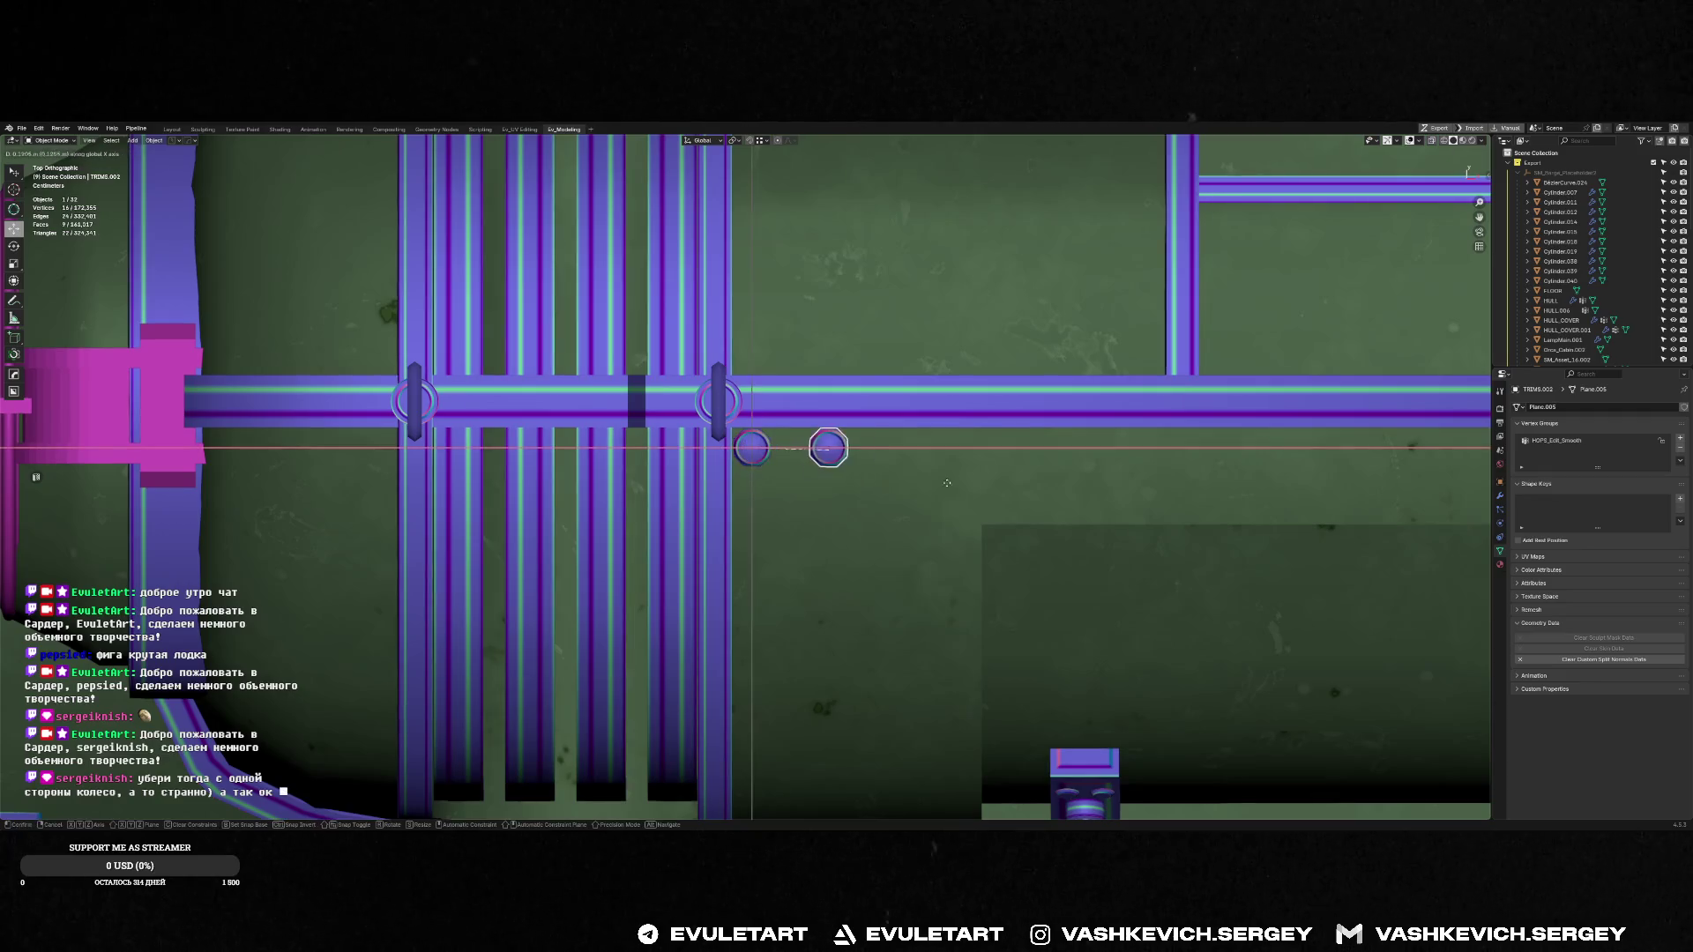
pyautogui.click(933, 484)
pyautogui.scroll(-4, 933, 484)
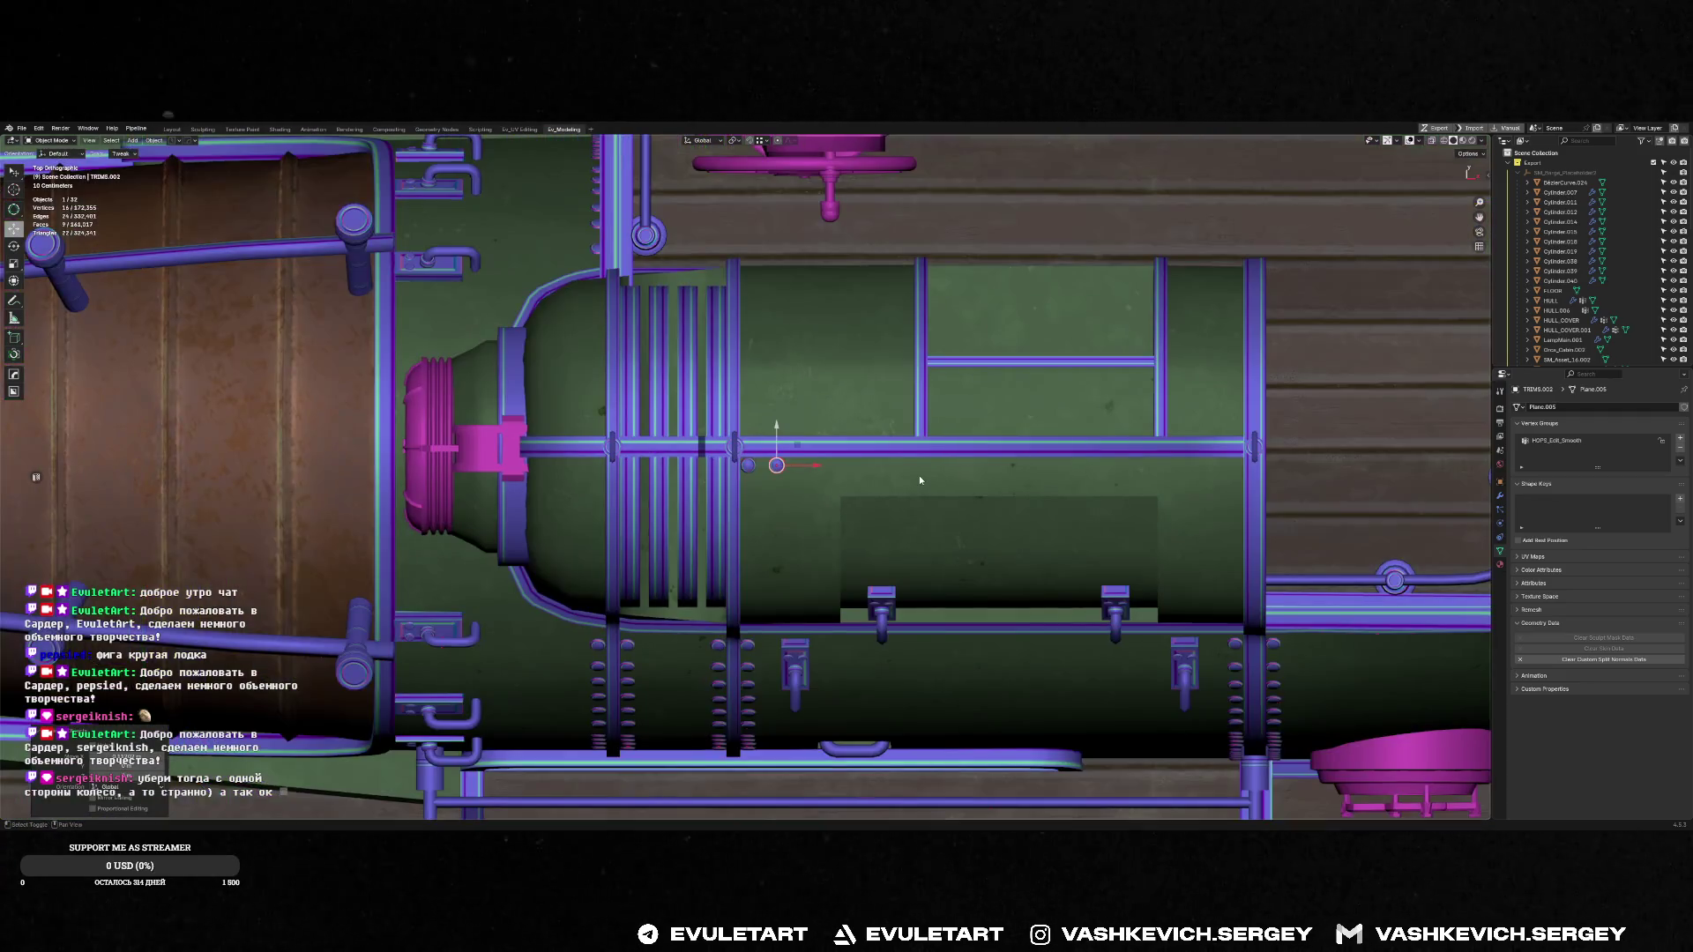
pyautogui.hotkey('shift', 'r')
pyautogui.hotkey('shift', 'r')
pyautogui.hotkey('shift', 'r')
pyautogui.hotkey('shift', 'r')
pyautogui.hotkey('shift', 'r')
pyautogui.hotkey('shift', 'r')
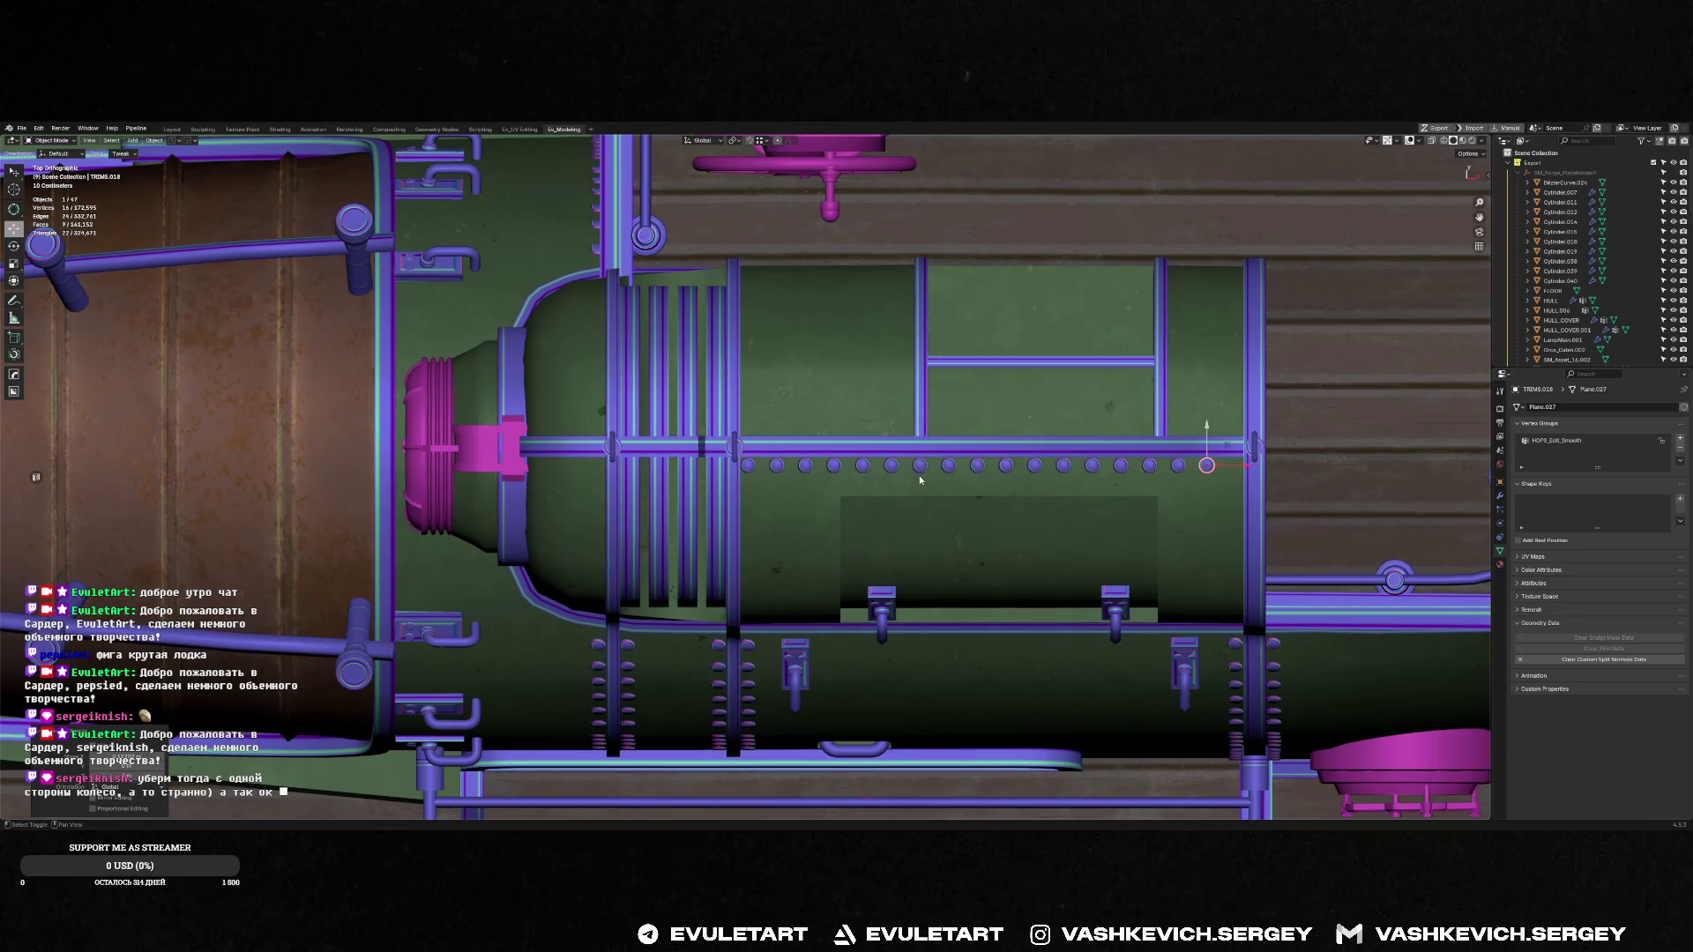
pyautogui.moveTo(1235, 465); pyautogui.dragTo(1301, 467, button='middle')
pyautogui.keyDown('shift'); pyautogui.click(1302, 467); pyautogui.keyUp('shift')
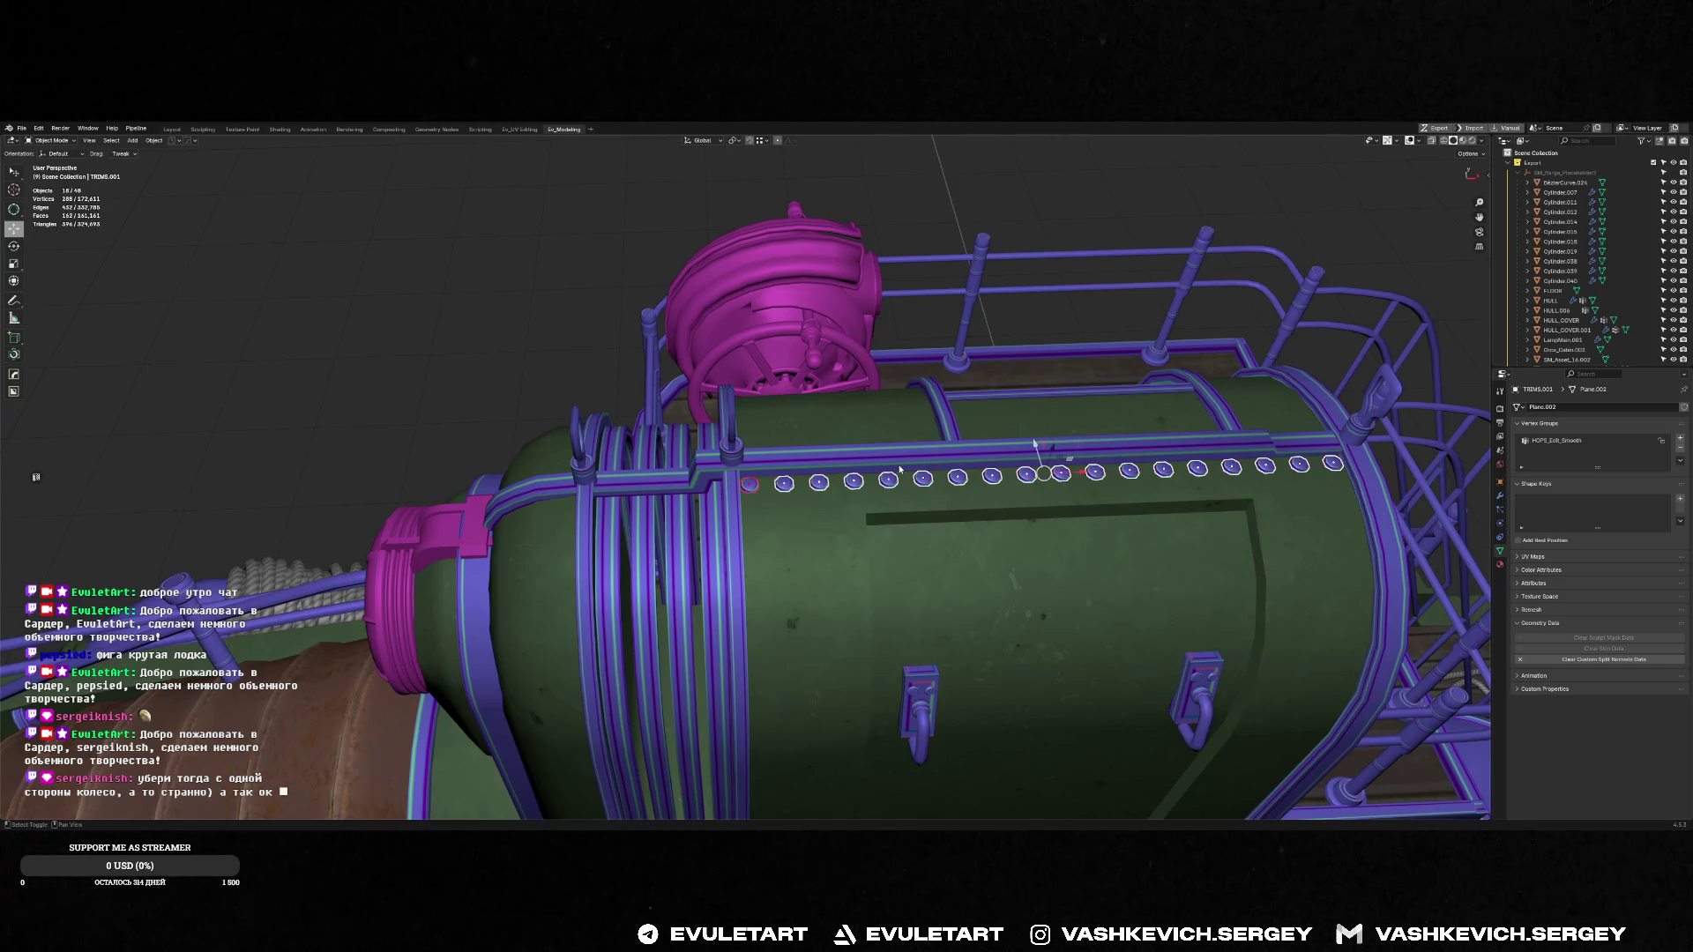
# Duplicate the selected bolt row and move the copy along Y across the tank
pyautogui.moveTo(900, 469); pyautogui.dragTo(831, 450, button='middle')
pyautogui.hotkey('alt', 'Tab')
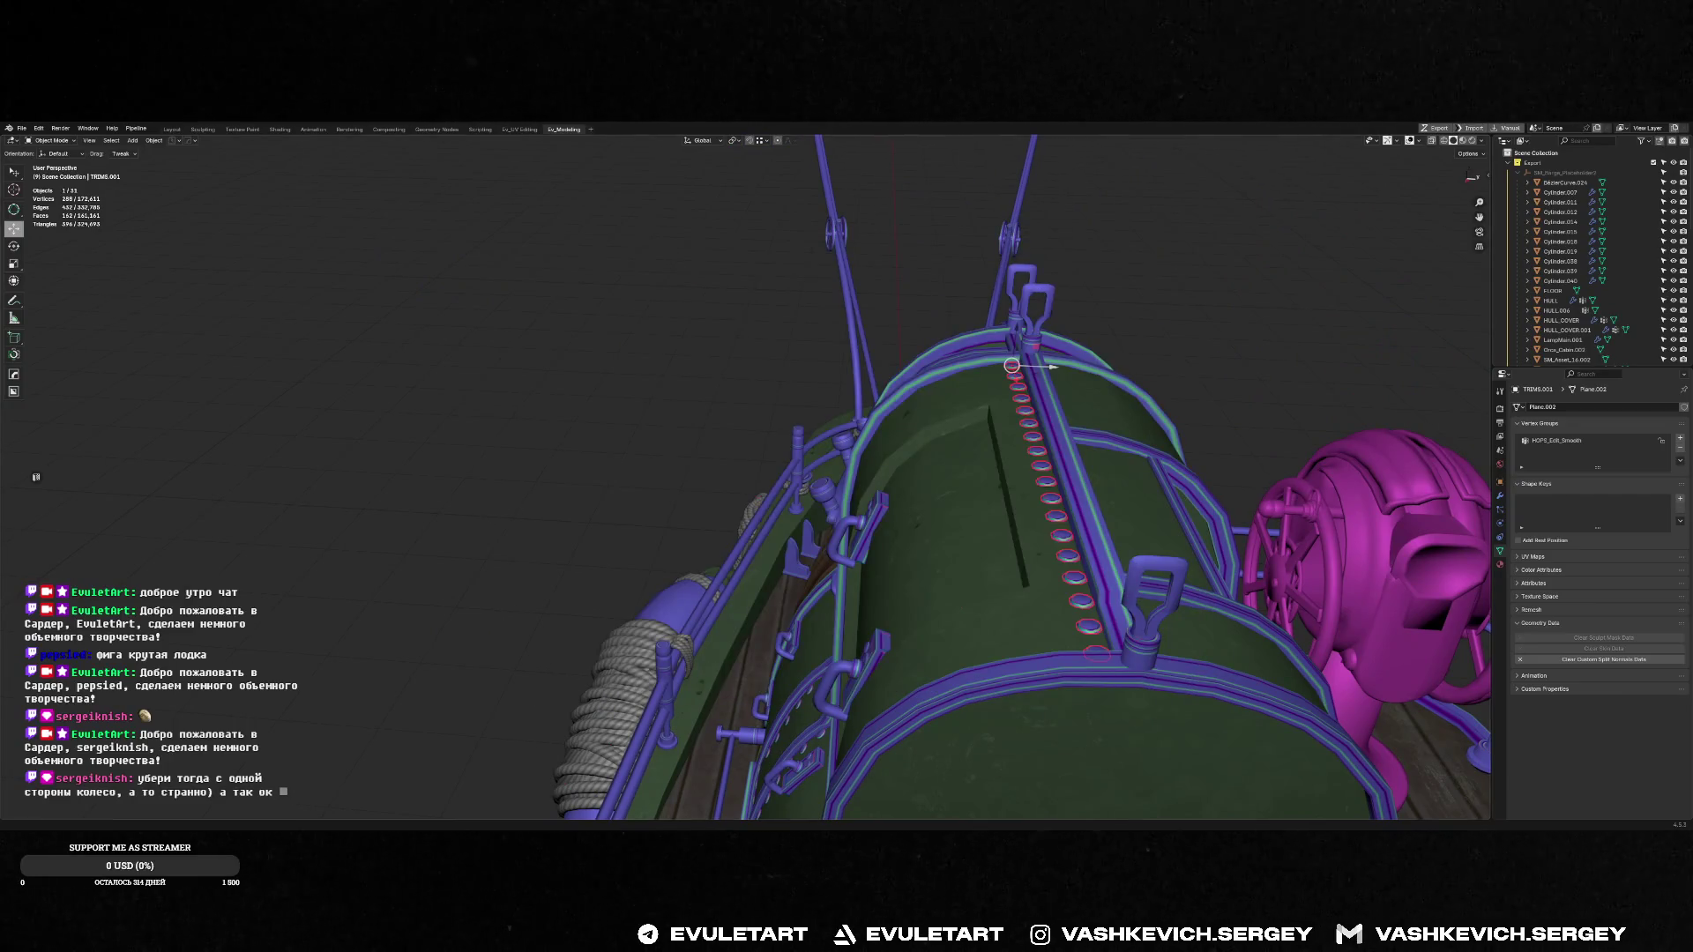
pyautogui.moveTo(1202, 582)
pyautogui.mouseDown(button='middle')
pyautogui.moveTo(1172, 530)
pyautogui.moveTo(1181, 468)
pyautogui.moveTo(1137, 433)
pyautogui.mouseUp(button='middle')
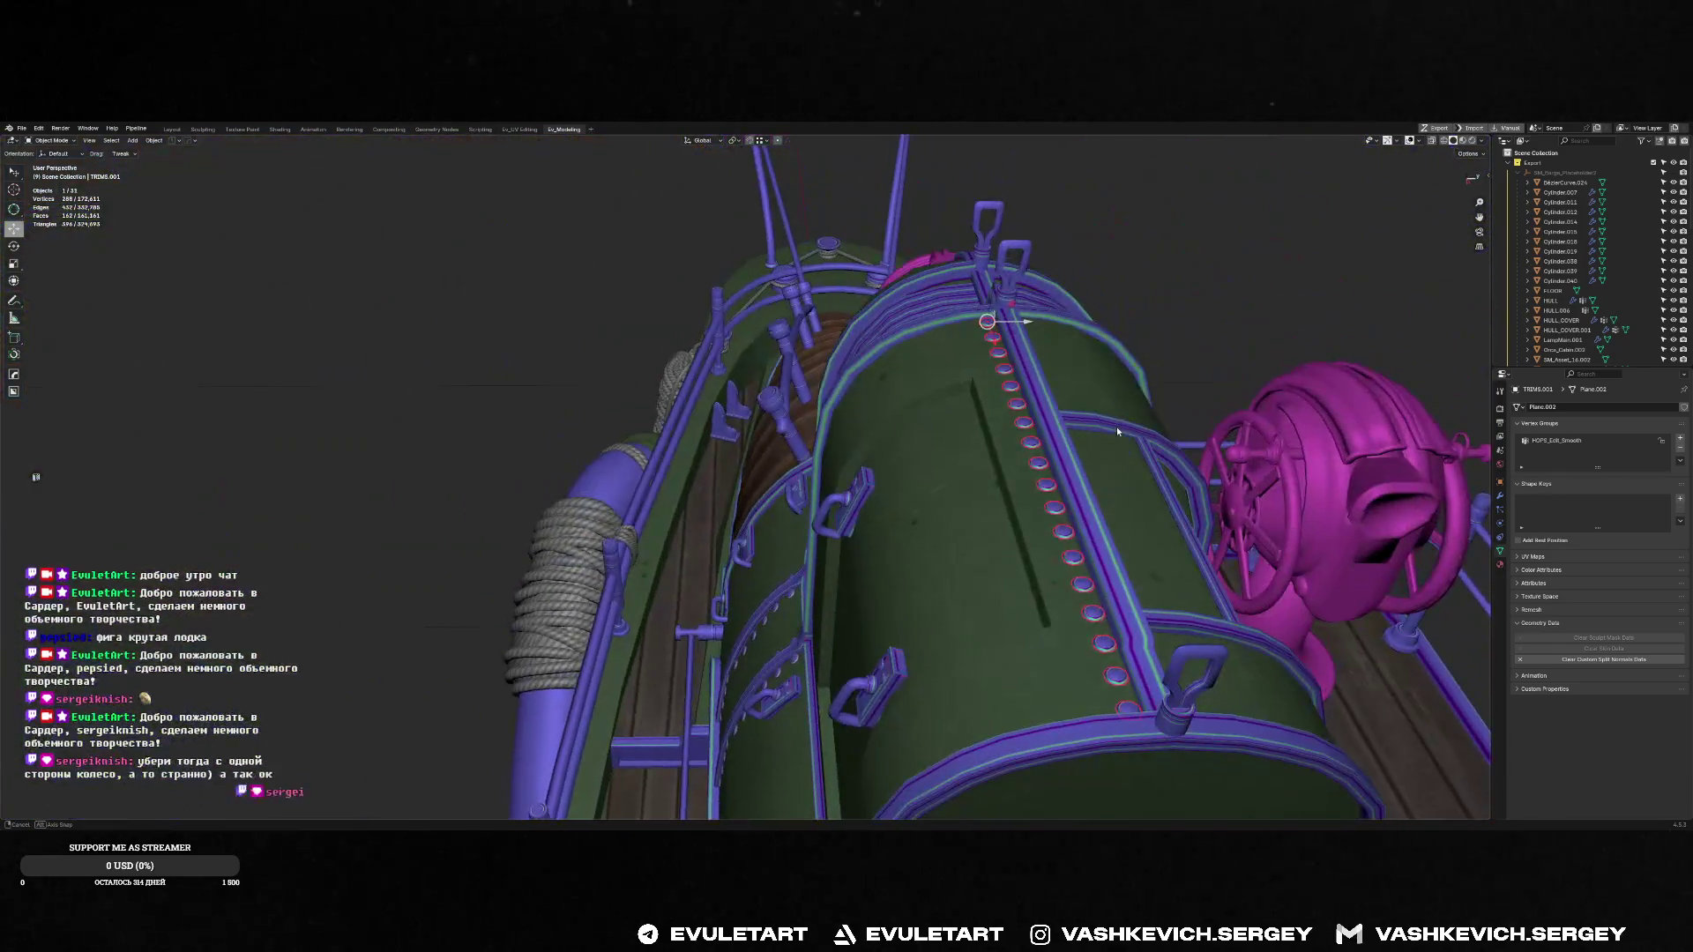
pyautogui.hotkey('shift', 'd')
pyautogui.press('y')
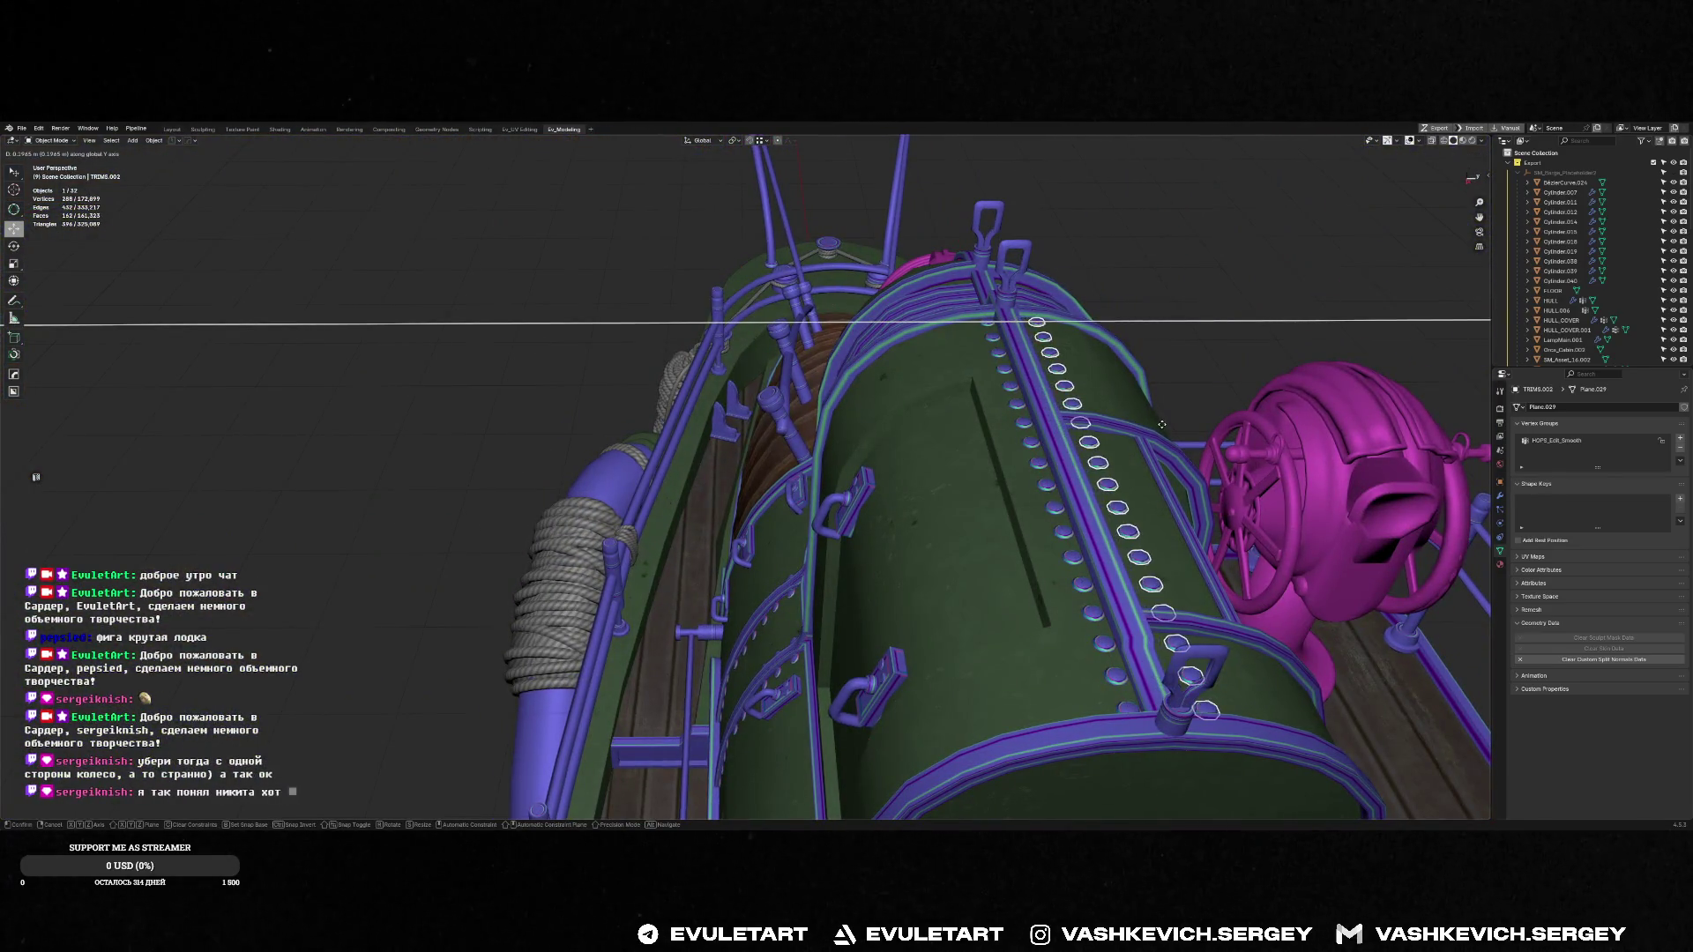
pyautogui.click(1162, 425)
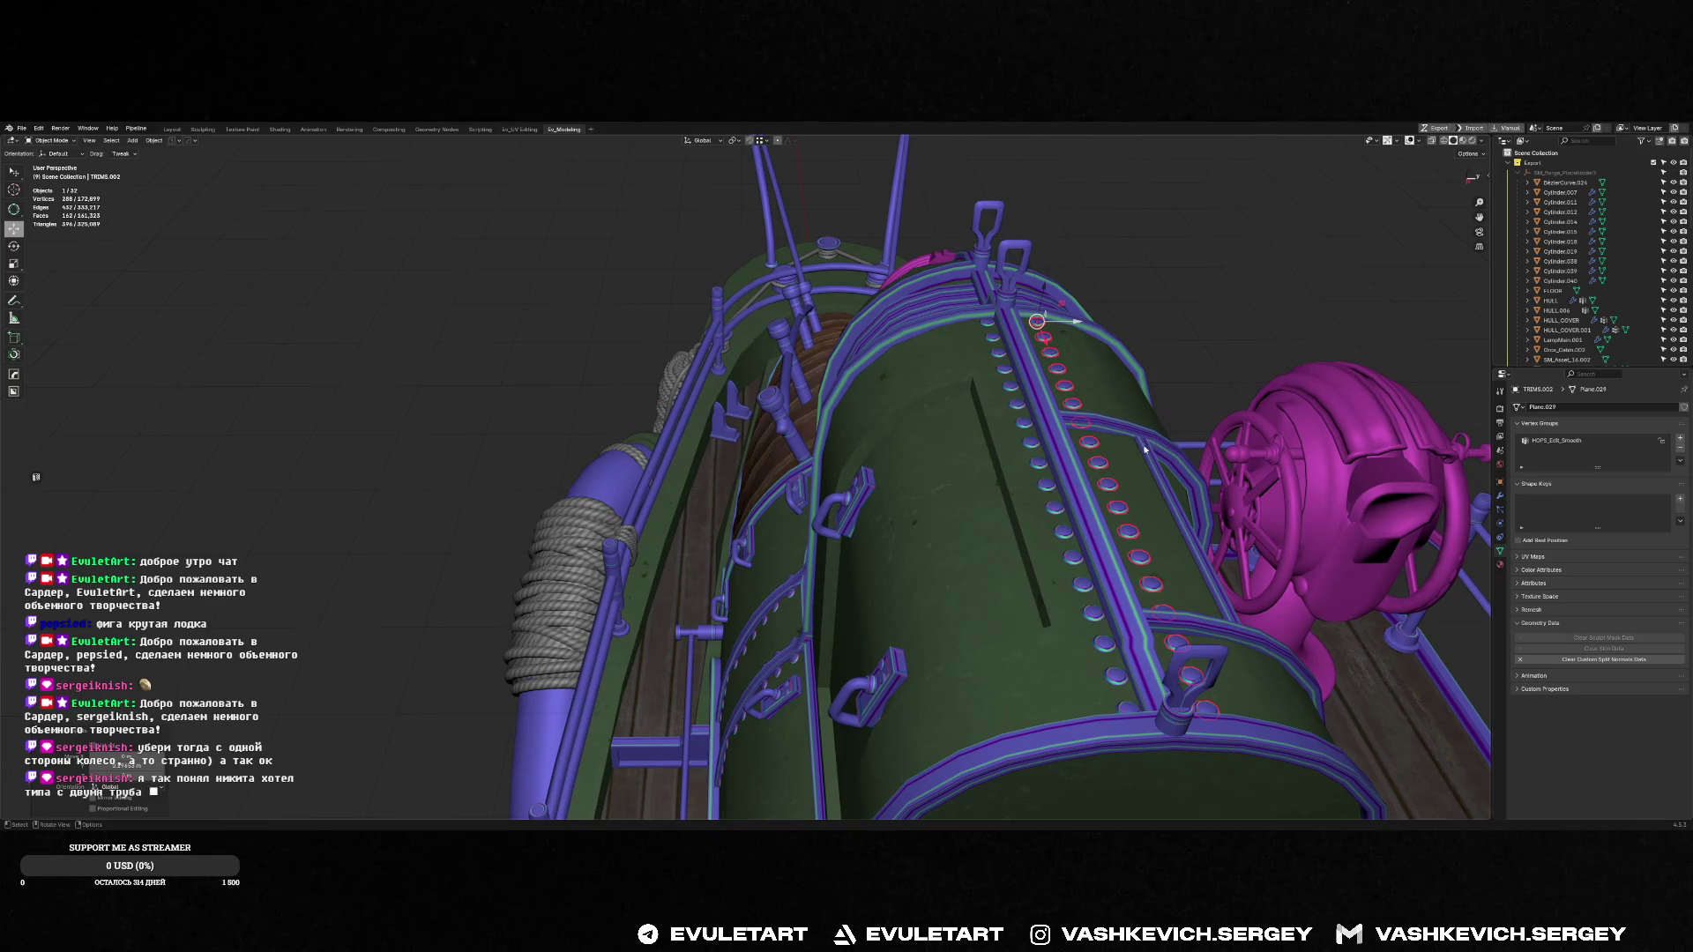
# Slide the duplicated strip along X until it lines up with the first row
pyautogui.moveTo(1160, 425)
pyautogui.mouseDown(button='middle')
pyautogui.moveTo(833, 452)
pyautogui.moveTo(886, 474)
pyautogui.moveTo(839, 494)
pyautogui.moveTo(850, 507)
pyautogui.moveTo(887, 463)
pyautogui.moveTo(733, 517)
pyautogui.moveTo(893, 554)
pyautogui.moveTo(854, 532)
pyautogui.mouseUp(button='middle')
pyautogui.press('x')
pyautogui.click(833, 447)
pyautogui.press('g')
pyautogui.press('x')
pyautogui.click(886, 475)
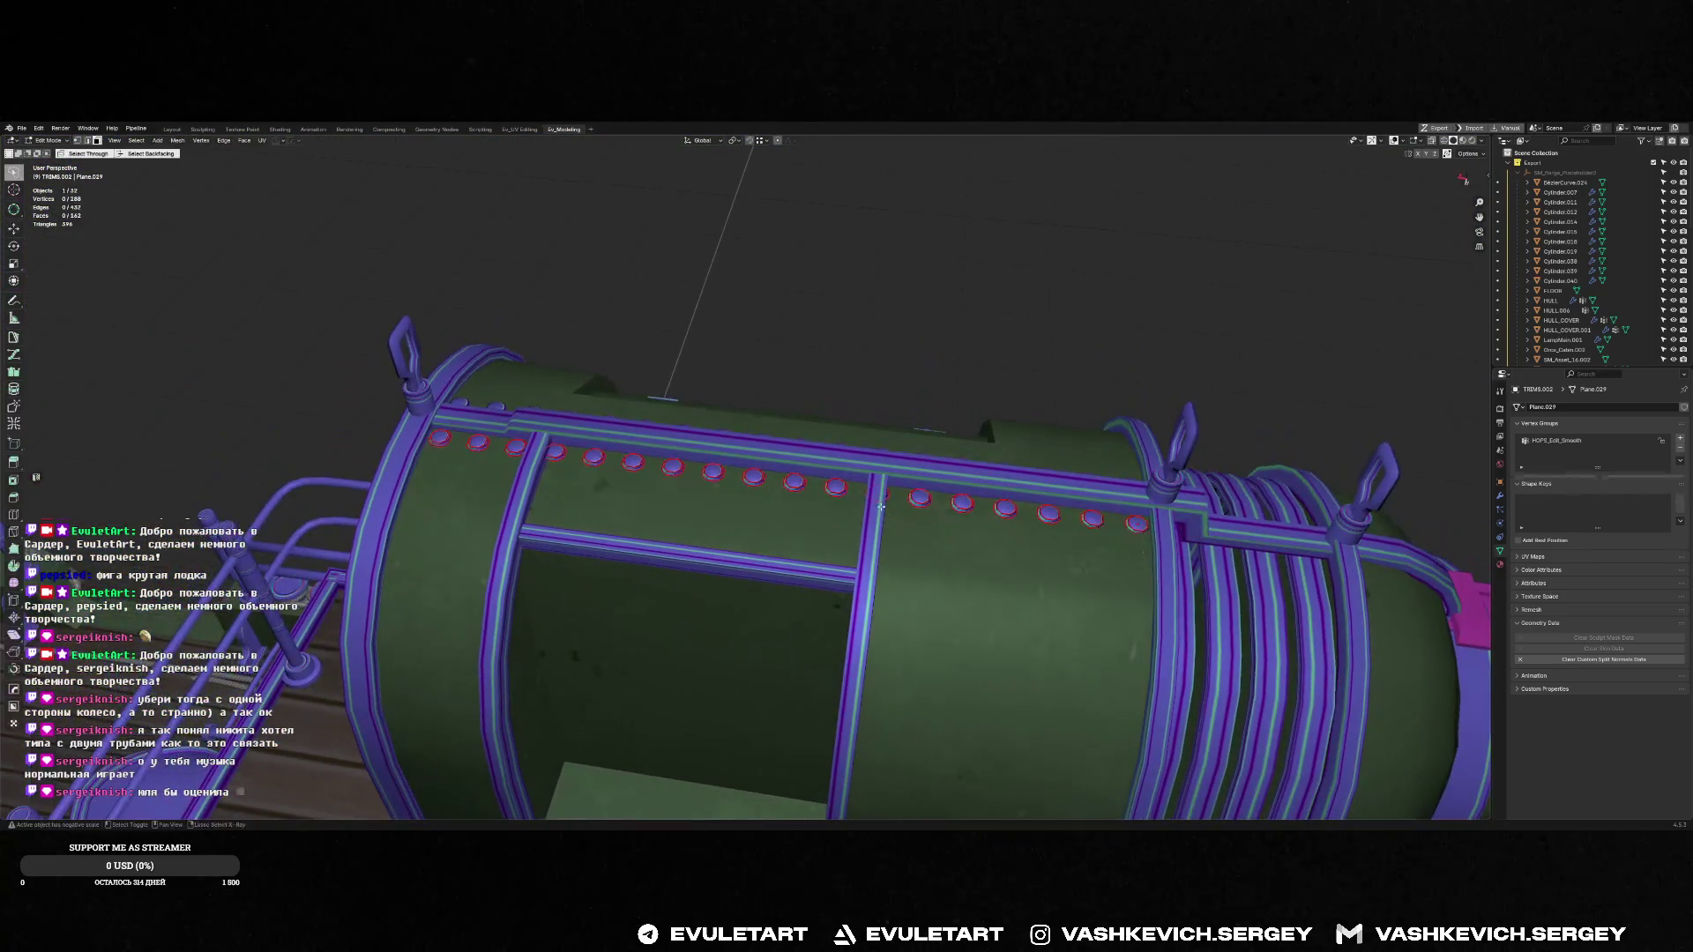
# Select all the rivet strip's faces in Edit Mode with X-ray on, then return to Object Mode
pyautogui.press('Tab')
pyautogui.hotkey('alt', 'z')
pyautogui.hotkey('alt', 'z')
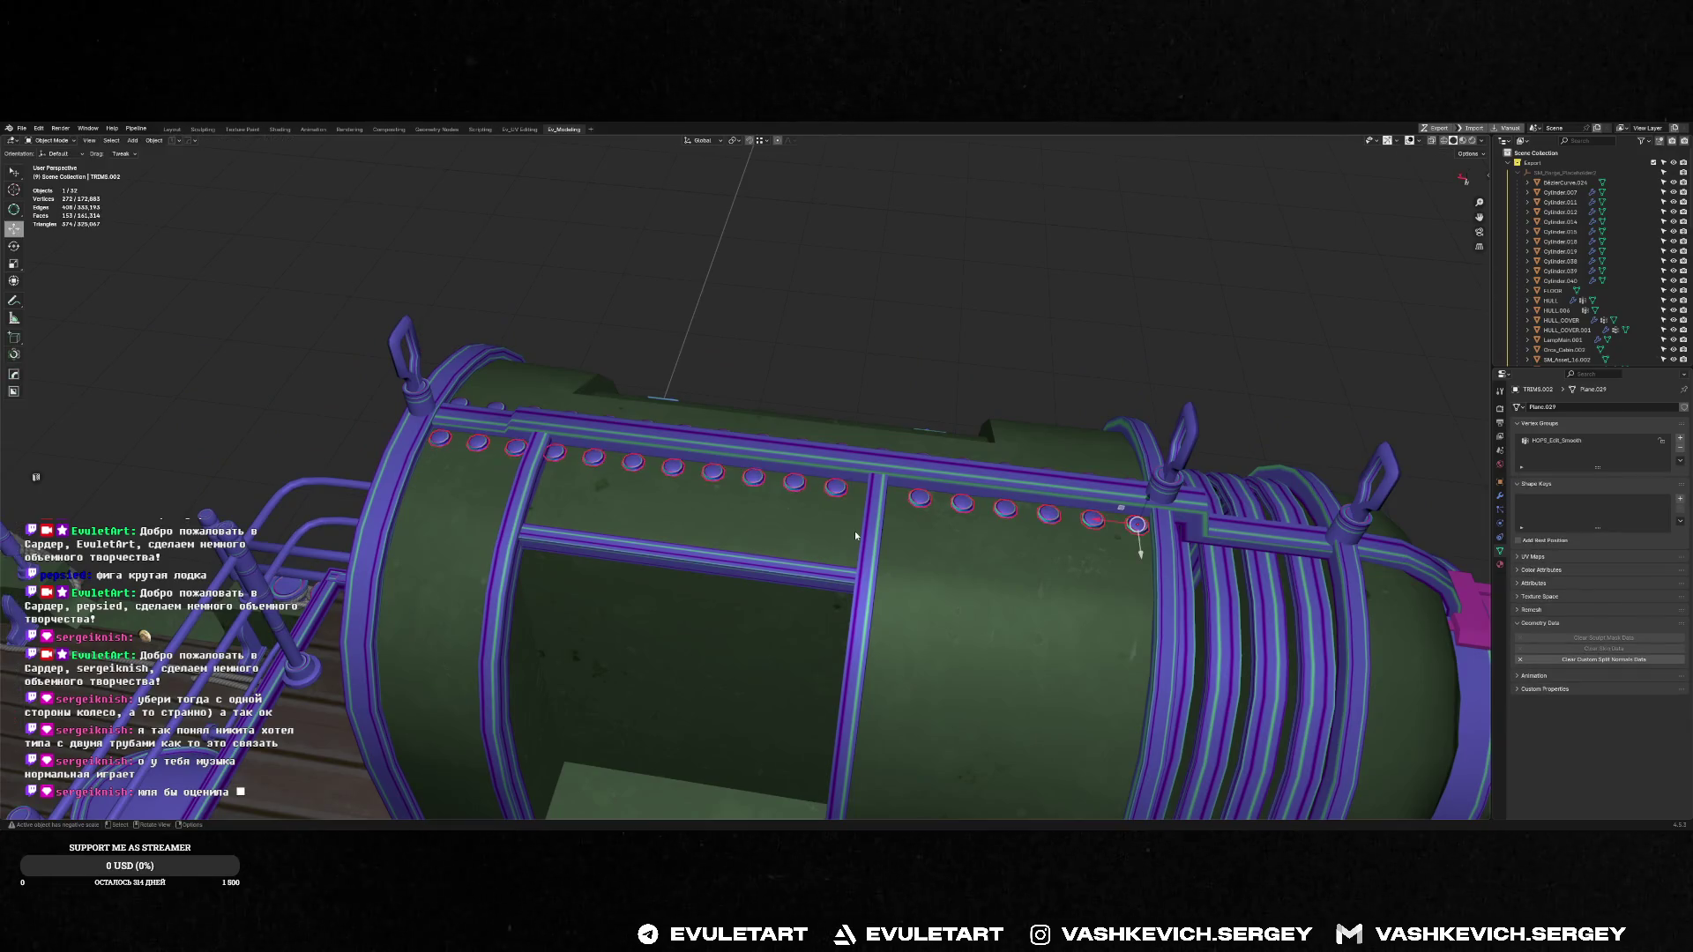
pyautogui.press('q')
pyautogui.click(946, 481)
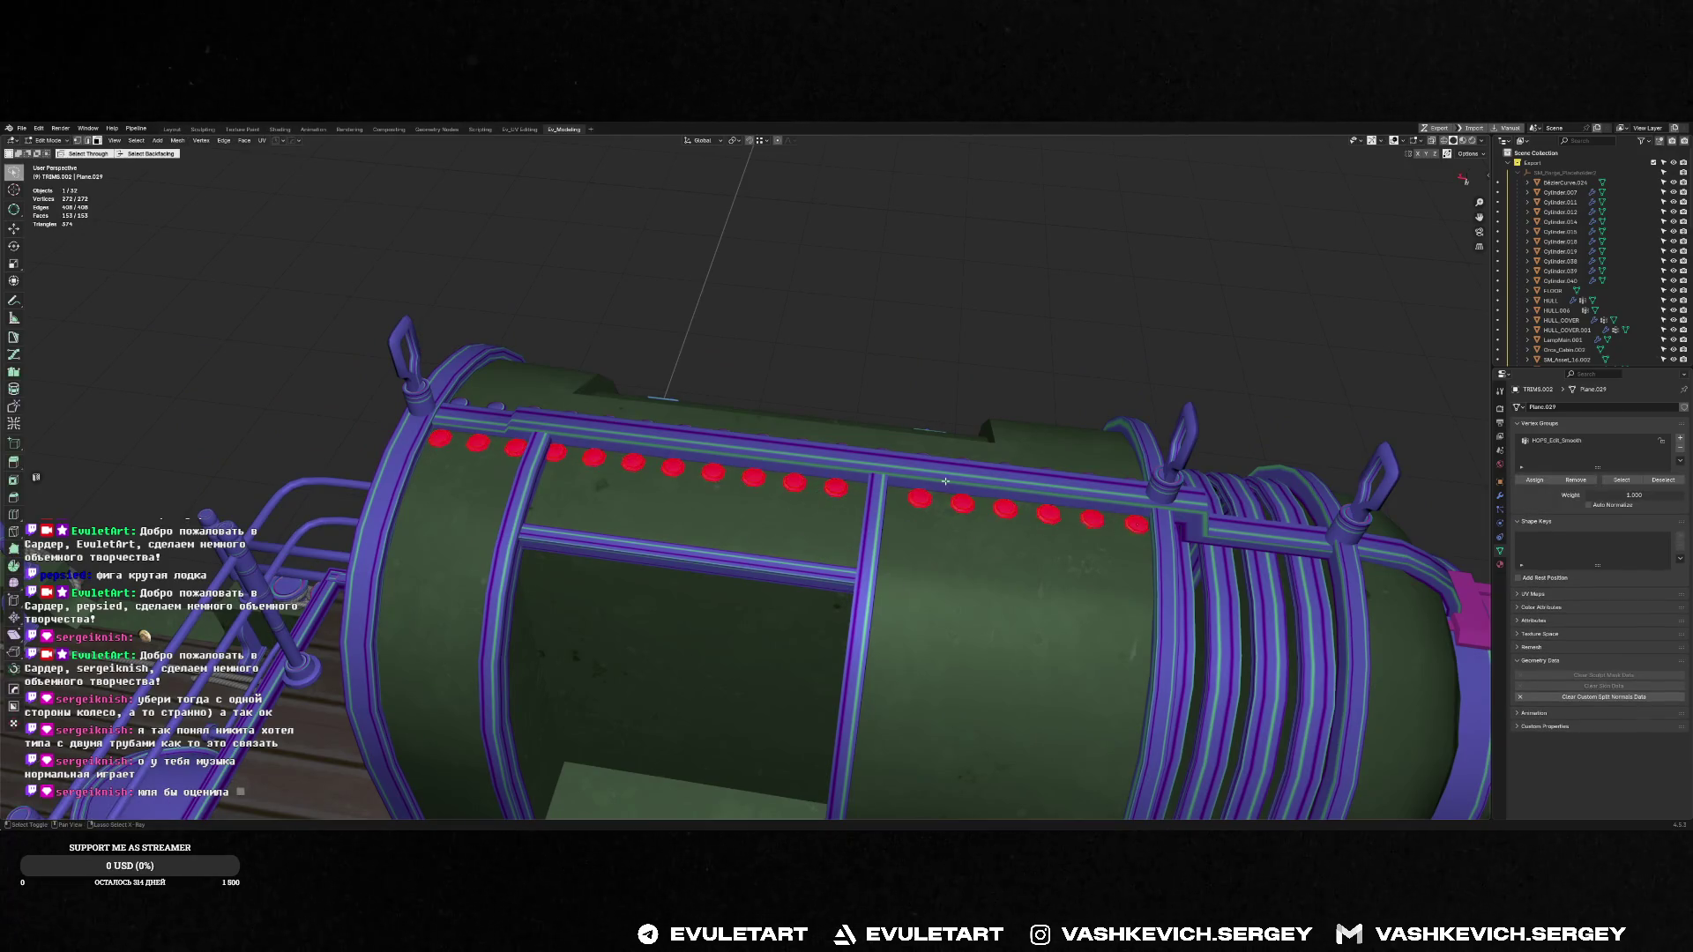
pyautogui.press('Tab')
pyautogui.moveTo(997, 367)
pyautogui.mouseDown(button='middle')
pyautogui.moveTo(1166, 429)
pyautogui.moveTo(971, 559)
pyautogui.moveTo(756, 529)
pyautogui.moveTo(507, 549)
pyautogui.mouseUp(button='middle')
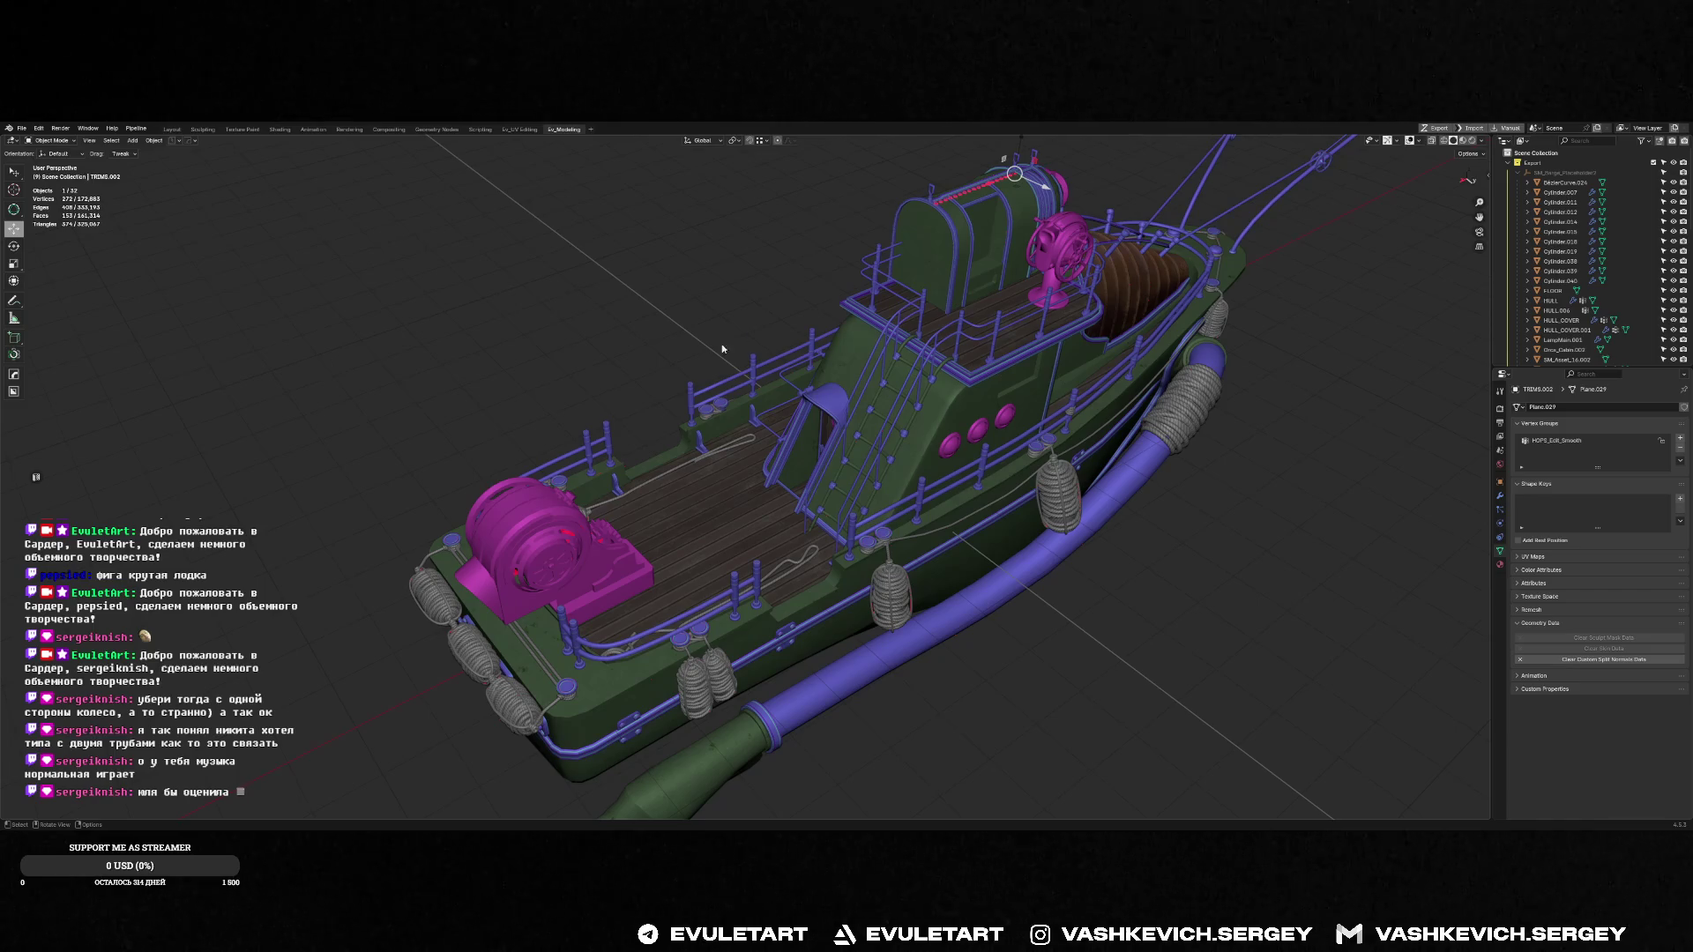
# Orbit around the boat, selecting and framing the pink winch behind the cabin
pyautogui.moveTo(1043, 245)
pyautogui.mouseDown(button='middle')
pyautogui.moveTo(1279, 225)
pyautogui.moveTo(897, 224)
pyautogui.moveTo(1056, 300)
pyautogui.moveTo(970, 371)
pyautogui.moveTo(1134, 657)
pyautogui.moveTo(1190, 623)
pyautogui.moveTo(838, 371)
pyautogui.mouseUp(button='middle')
pyautogui.click(1133, 657)
pyautogui.scroll(5, 793, 336)
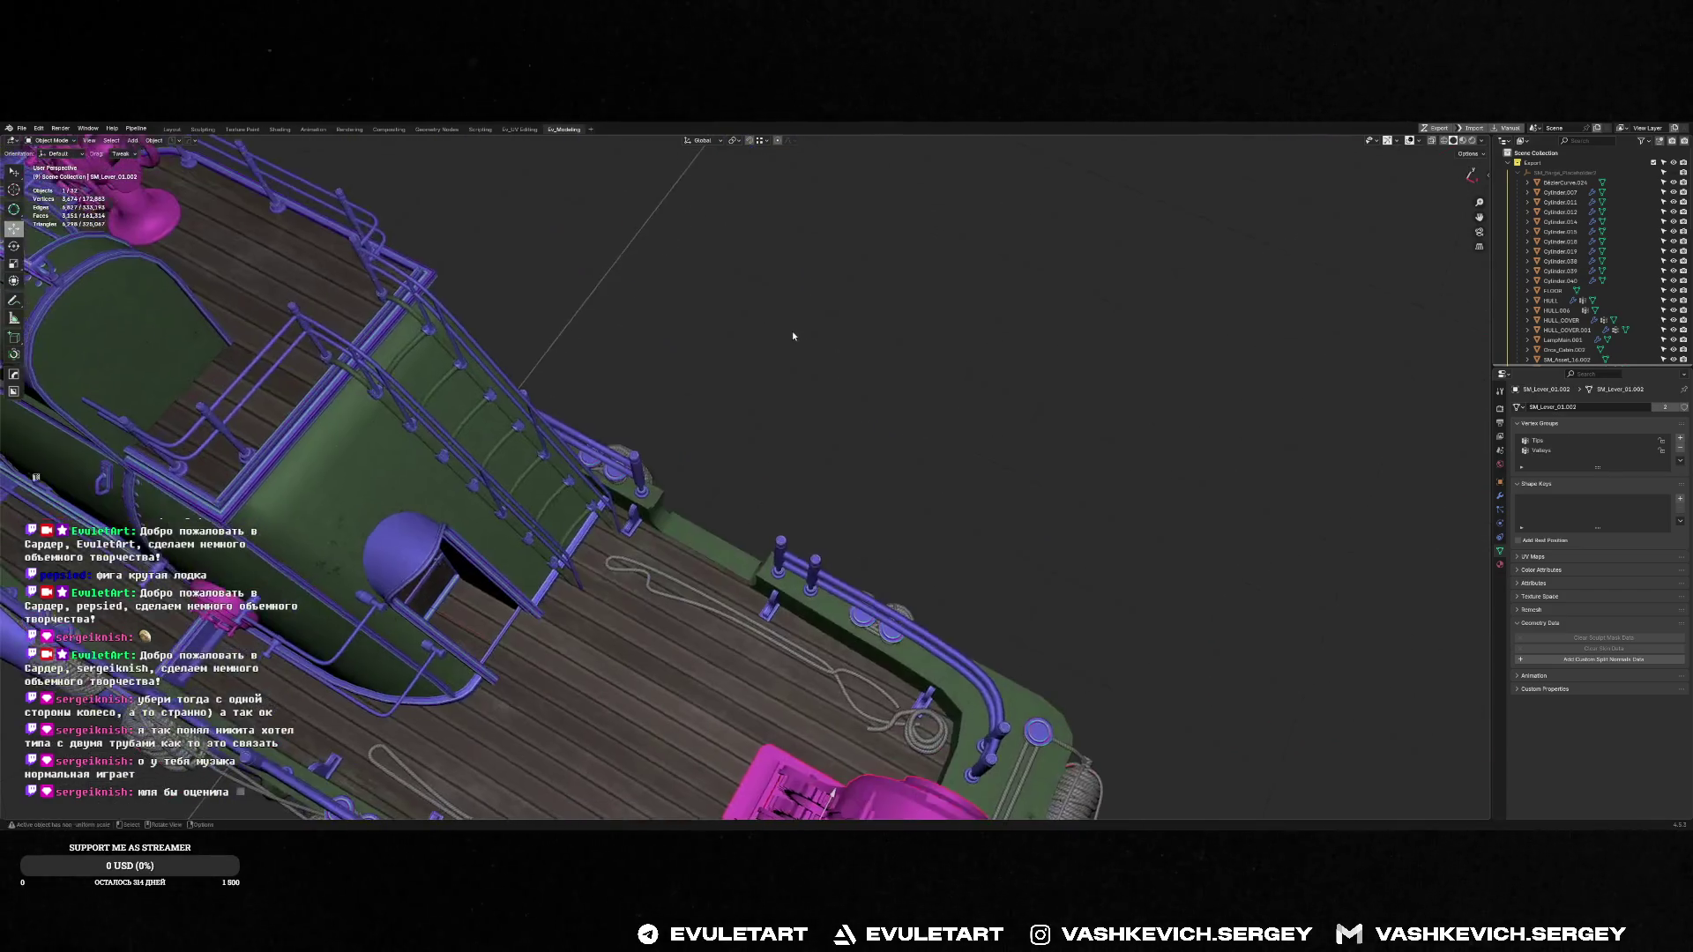
pyautogui.click(792, 336)
pyautogui.scroll(-6, 542, 250)
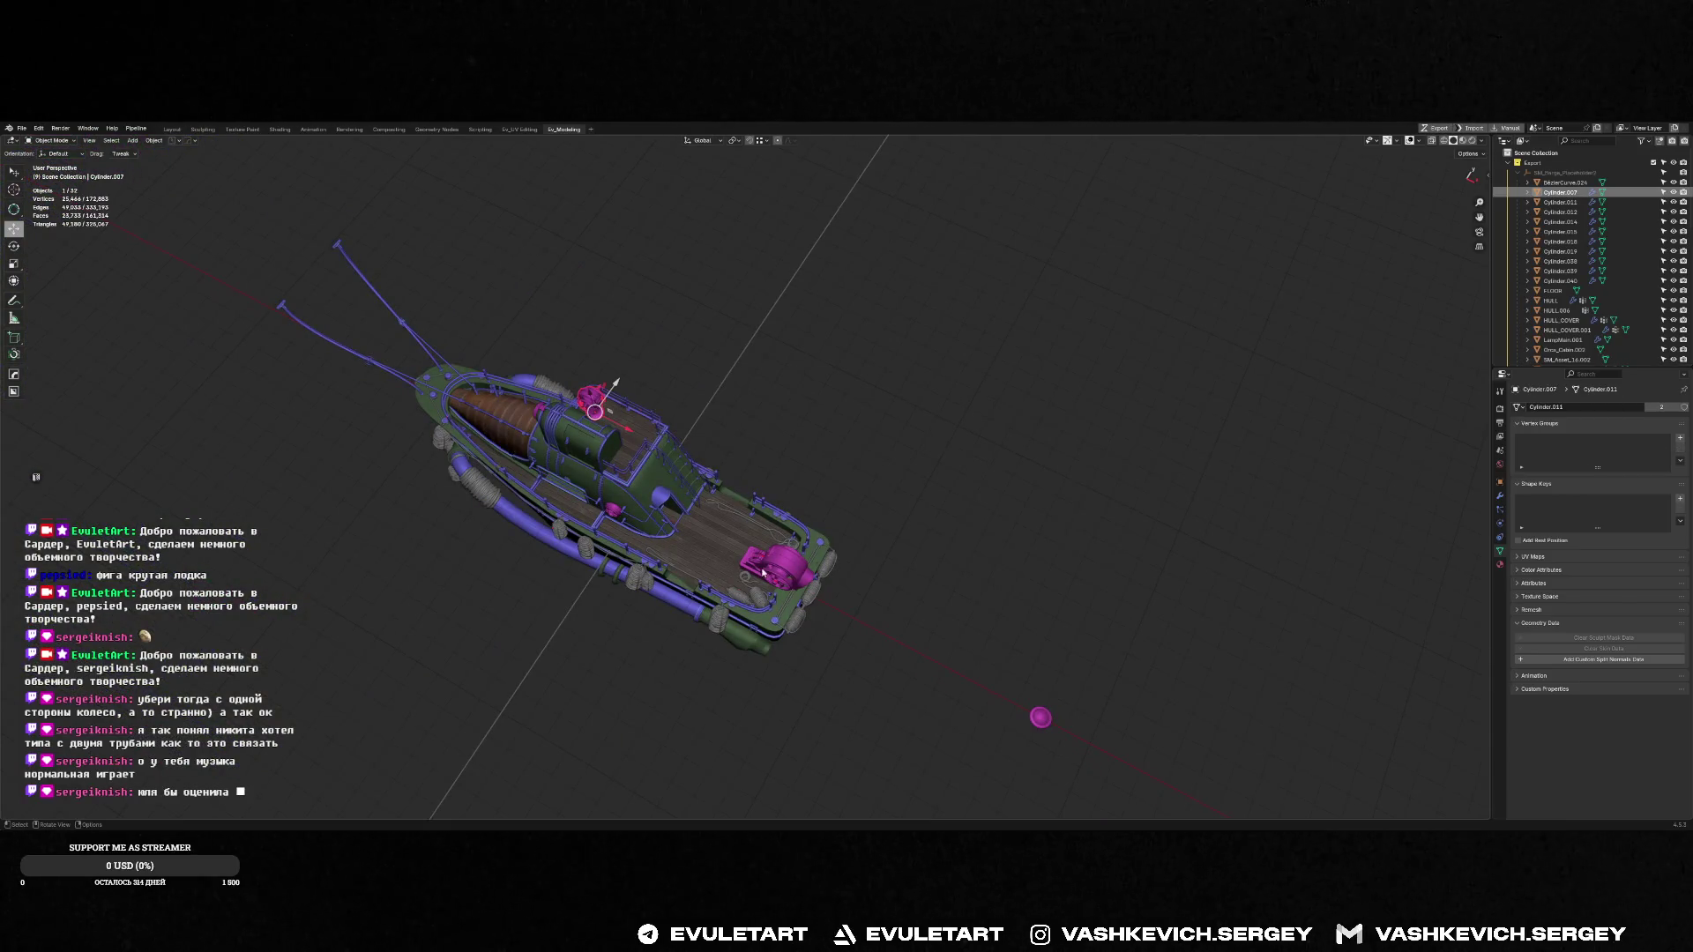
pyautogui.press('KP_Decimal')
pyautogui.moveTo(659, 386)
pyautogui.mouseDown(button='middle')
pyautogui.moveTo(733, 395)
pyautogui.moveTo(727, 486)
pyautogui.mouseUp(button='middle')
pyautogui.scroll(3, 727, 486)
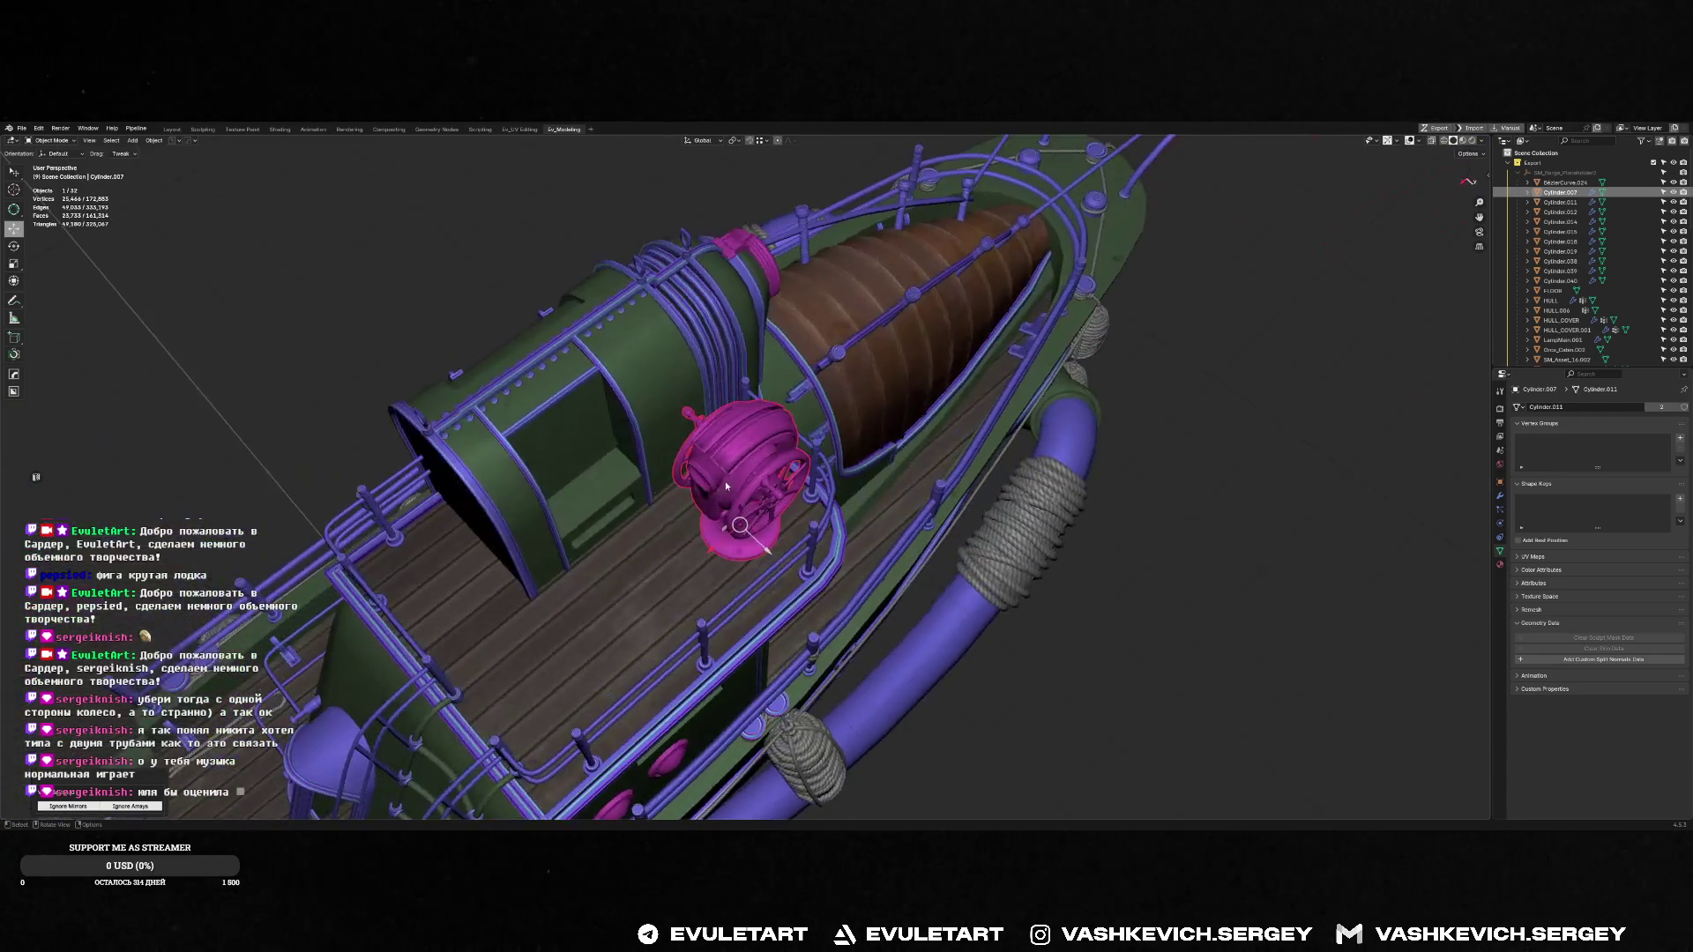
# Select and frame rivet strip TRIMS.002, enter Edit Mode and pick one bolt face
pyautogui.click(556, 362)
pyautogui.press('KP_Decimal')
pyautogui.moveTo(555, 361)
pyautogui.mouseDown(button='middle')
pyautogui.moveTo(951, 434)
pyautogui.moveTo(716, 281)
pyautogui.mouseUp(button='middle')
pyautogui.press('Tab')
pyautogui.moveTo(714, 276); pyautogui.dragTo(774, 269, button='middle')
pyautogui.keyDown('shift'); pyautogui.click(648, 339); pyautogui.keyUp('shift')
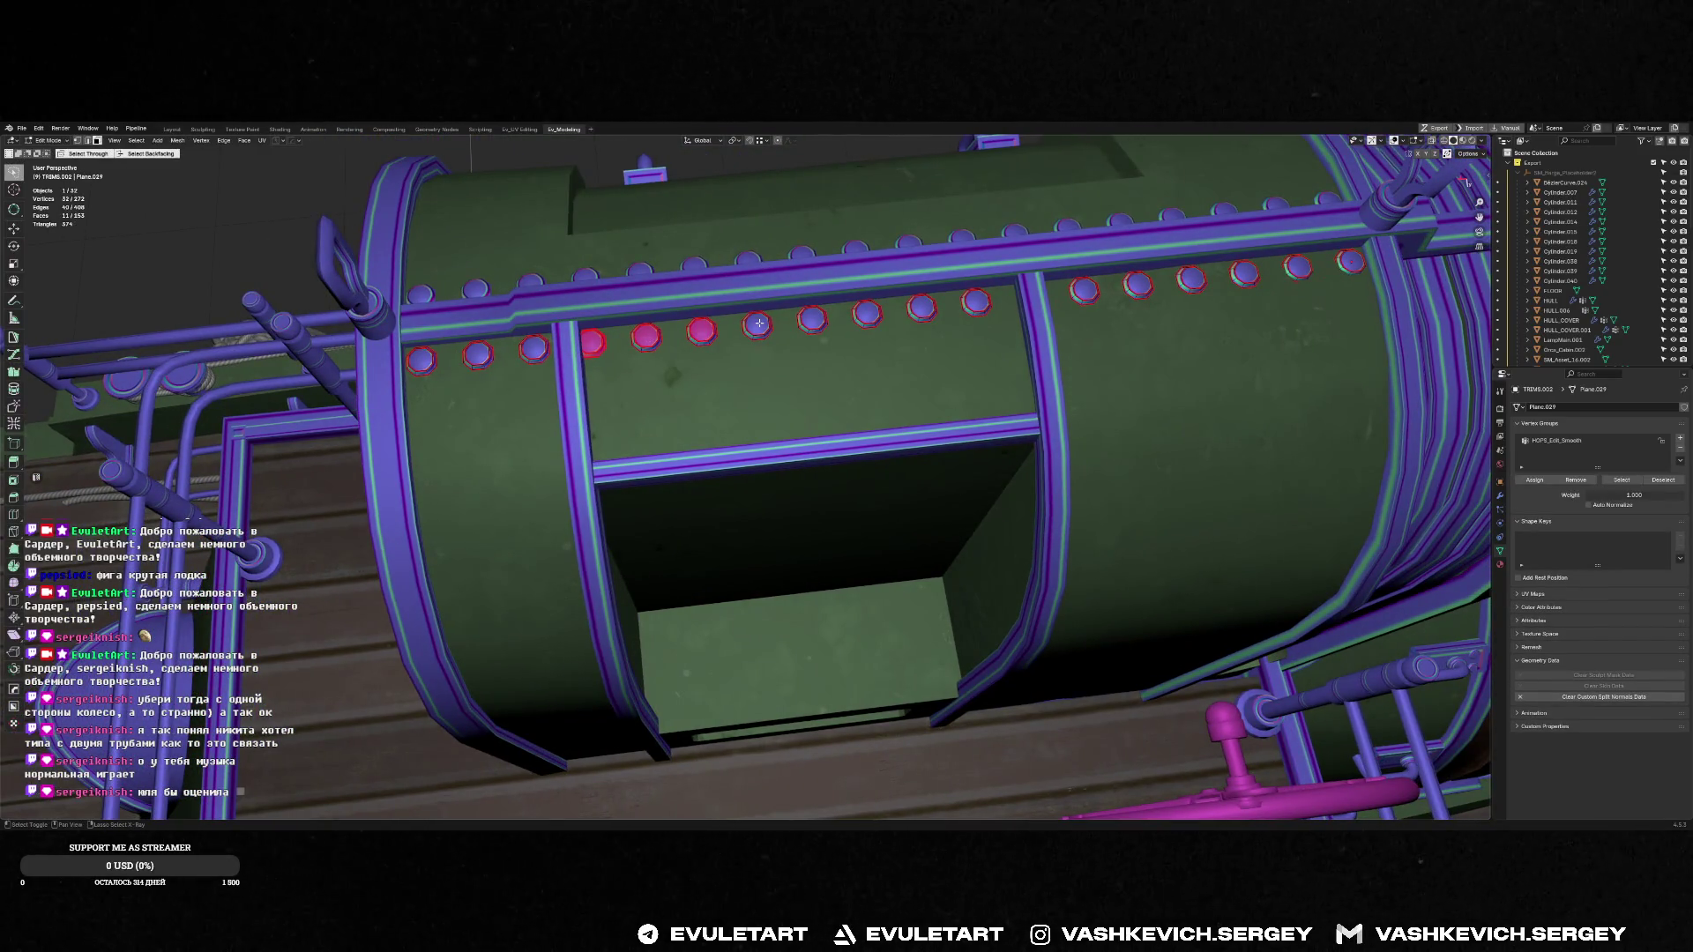
# Path-select a run of bolt faces and slide it along the X axis
pyautogui.keyDown('ctrl'); pyautogui.click(976, 302); pyautogui.keyUp('ctrl')
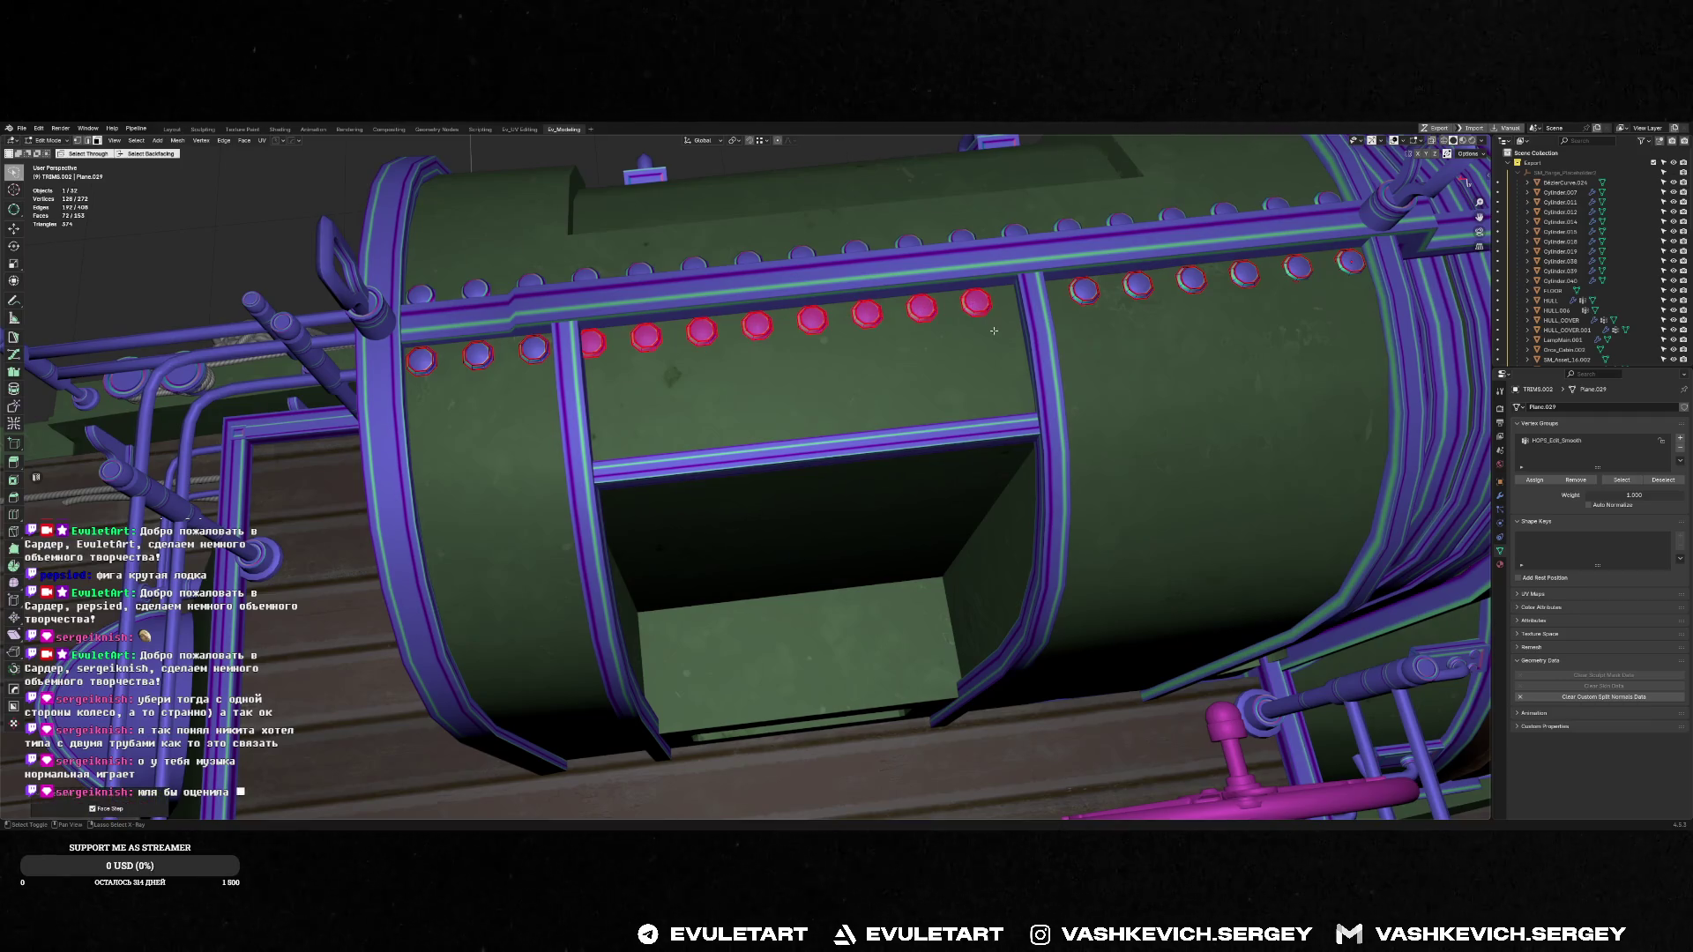
pyautogui.press('g')
pyautogui.press('x')
pyautogui.press('Escape')
pyautogui.moveTo(985, 329); pyautogui.dragTo(960, 355, button='middle')
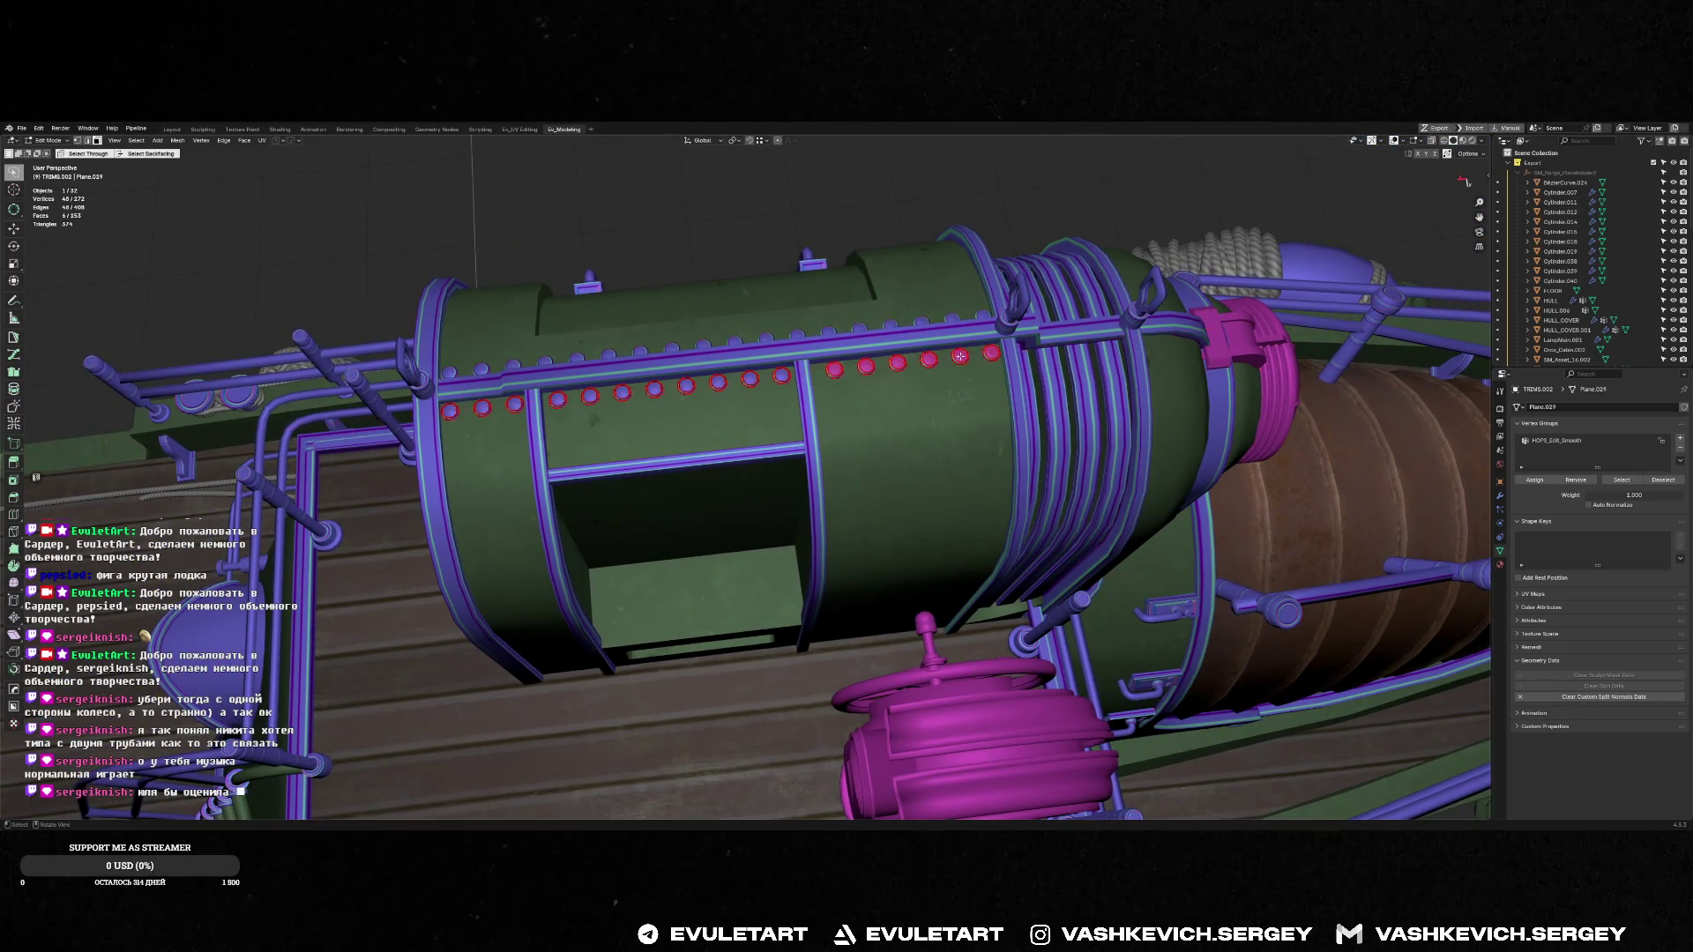
pyautogui.keyDown('ctrl'); pyautogui.click(1003, 372); pyautogui.keyUp('ctrl')
pyautogui.scroll(5, 1002, 371)
pyautogui.press('g')
pyautogui.press('x')
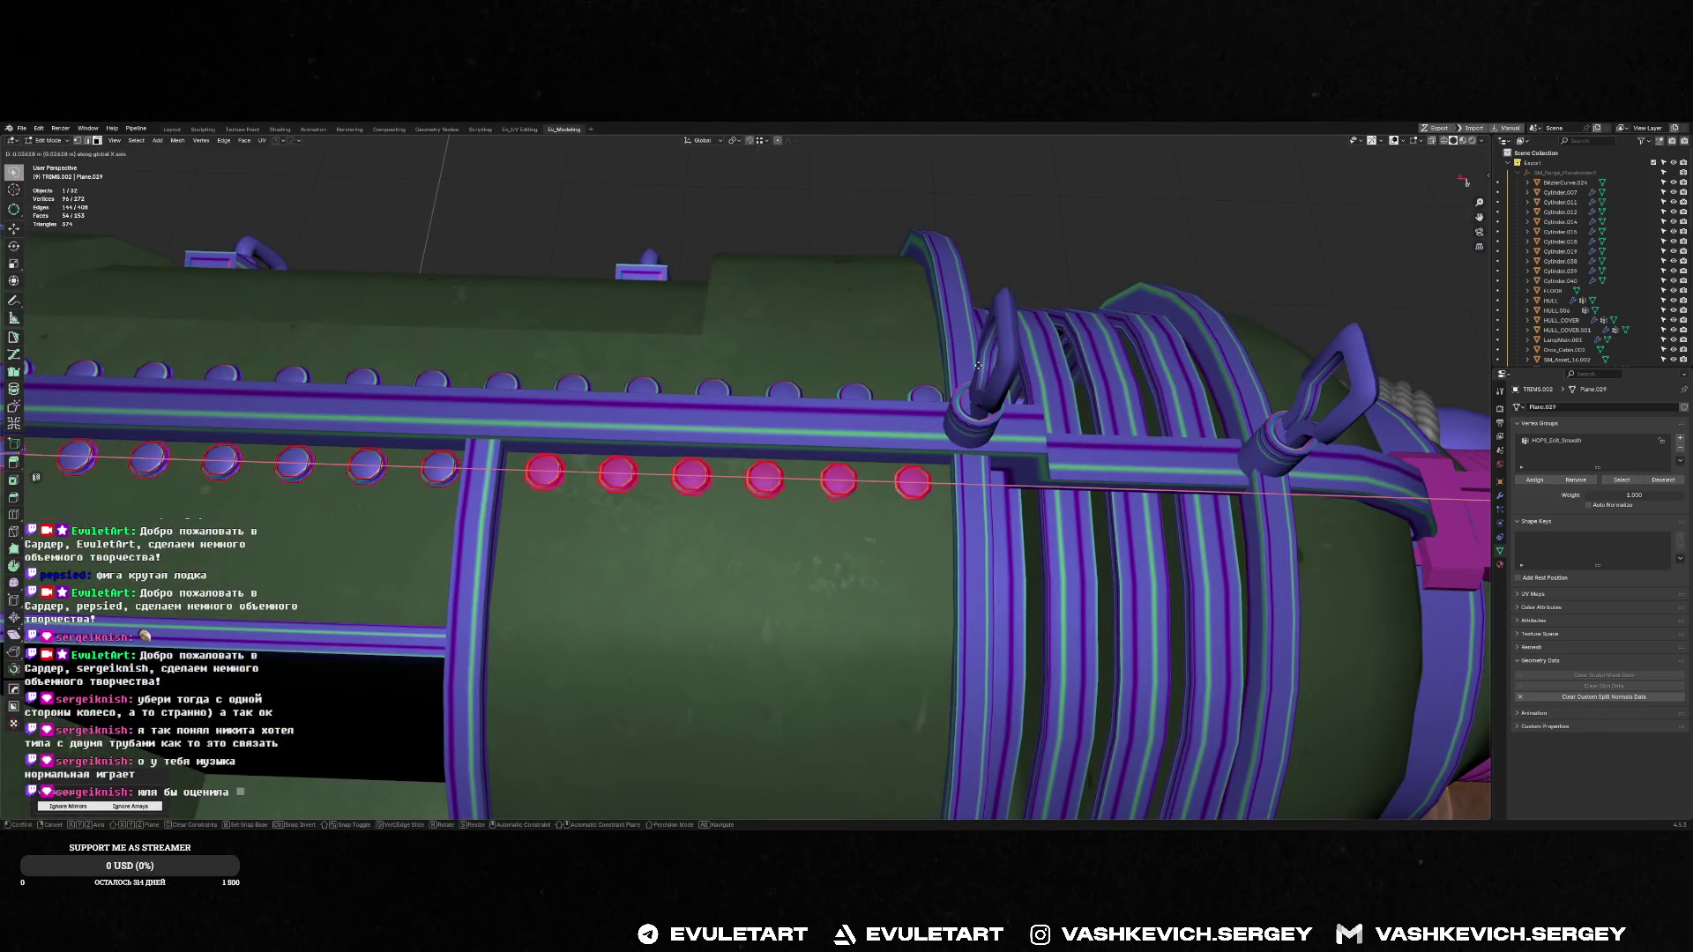
pyautogui.click(978, 366)
pyautogui.scroll(-5, 978, 365)
# Select another run of bolts further along the row and shift it along X
pyautogui.moveTo(978, 365)
pyautogui.mouseDown(button='middle')
pyautogui.moveTo(692, 434)
pyautogui.moveTo(661, 494)
pyautogui.mouseUp(button='middle')
pyautogui.click(651, 525)
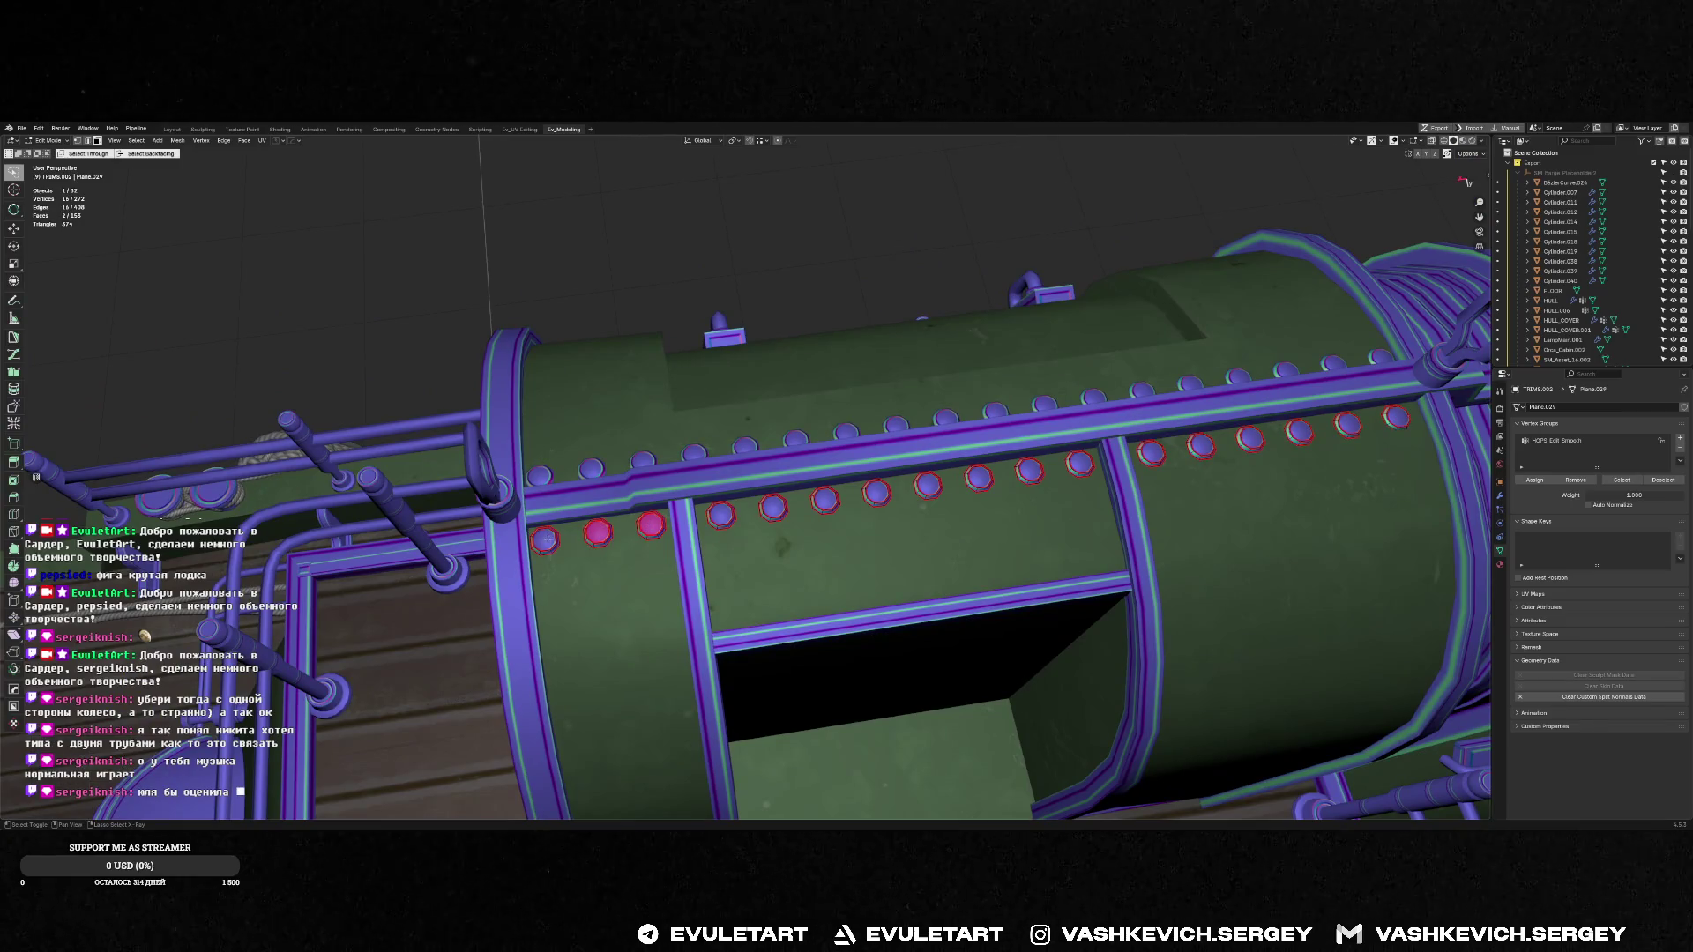
pyautogui.keyDown('ctrl'); pyautogui.click(546, 539); pyautogui.keyUp('ctrl')
pyautogui.press('g')
pyautogui.press('x')
pyautogui.click(668, 527)
# Return to Object Mode and view the evenly spaced bolt rows from above
pyautogui.moveTo(668, 526); pyautogui.dragTo(849, 478, button='middle')
pyautogui.scroll(5, 848, 478)
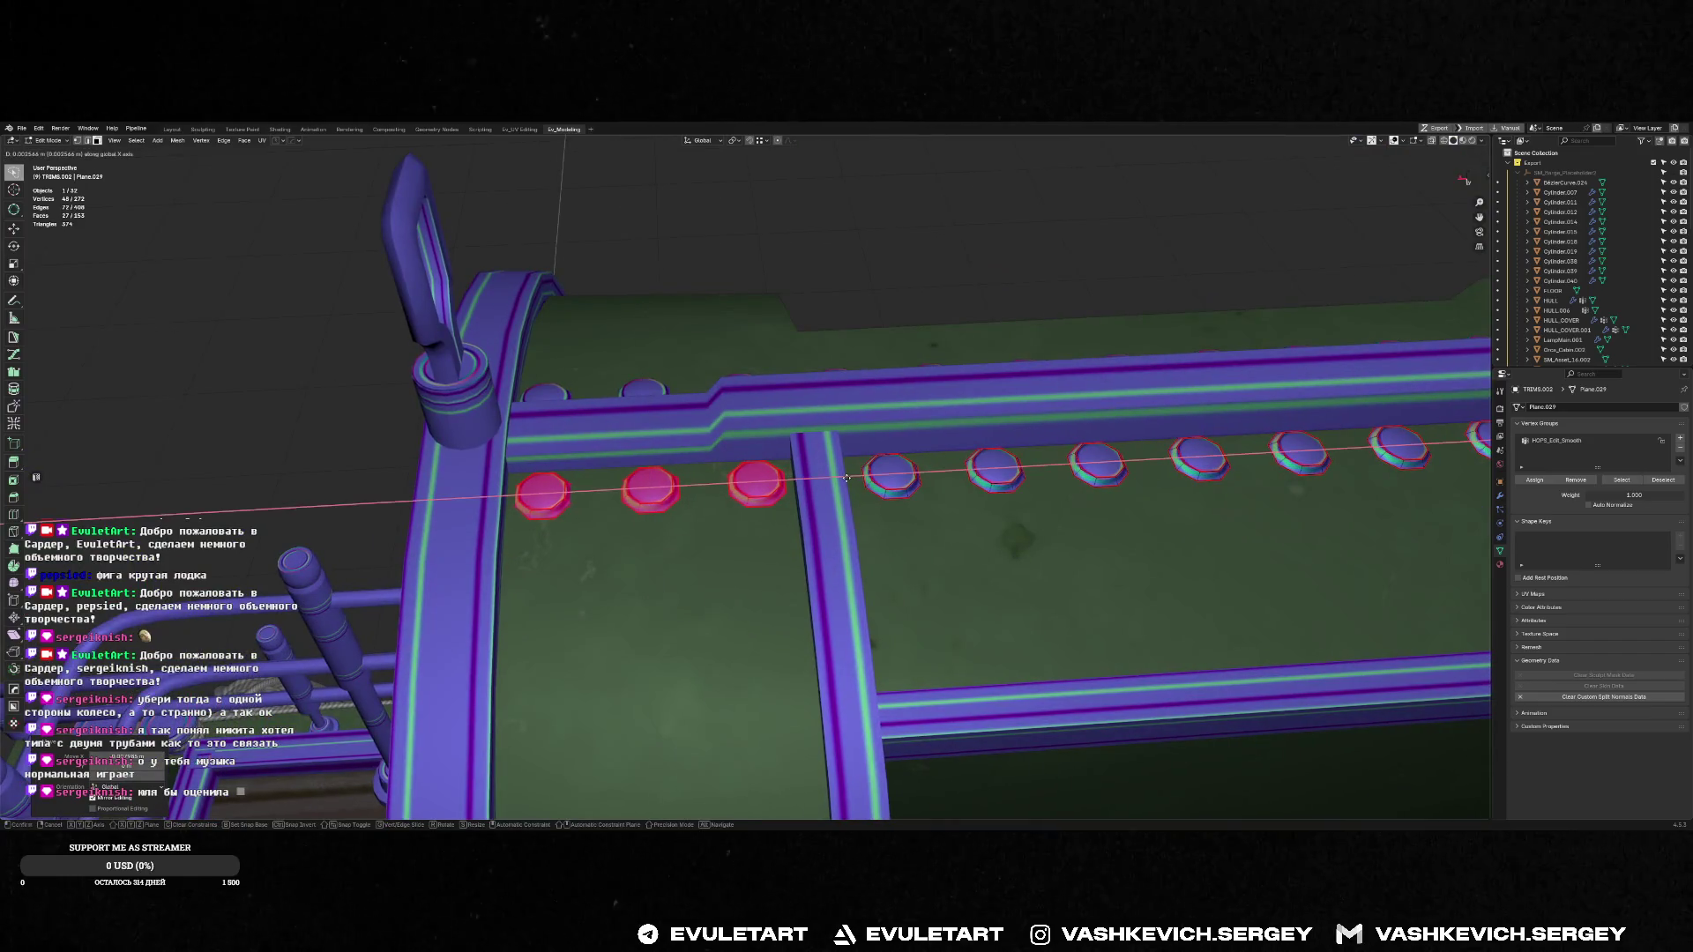
pyautogui.scroll(-5, 848, 478)
pyautogui.moveTo(848, 478)
pyautogui.mouseDown(button='middle')
pyautogui.moveTo(611, 355)
pyautogui.moveTo(806, 372)
pyautogui.moveTo(976, 460)
pyautogui.mouseUp(button='middle')
pyautogui.press('Tab')
pyautogui.scroll(-5, 611, 355)
pyautogui.scroll(5, 805, 372)
pyautogui.scroll(-3, 806, 372)
pyautogui.scroll(5, 1061, 507)
pyautogui.keyDown('shift'); pyautogui.moveTo(1054, 500); pyautogui.dragTo(900, 463, button='middle'); pyautogui.keyUp('shift')
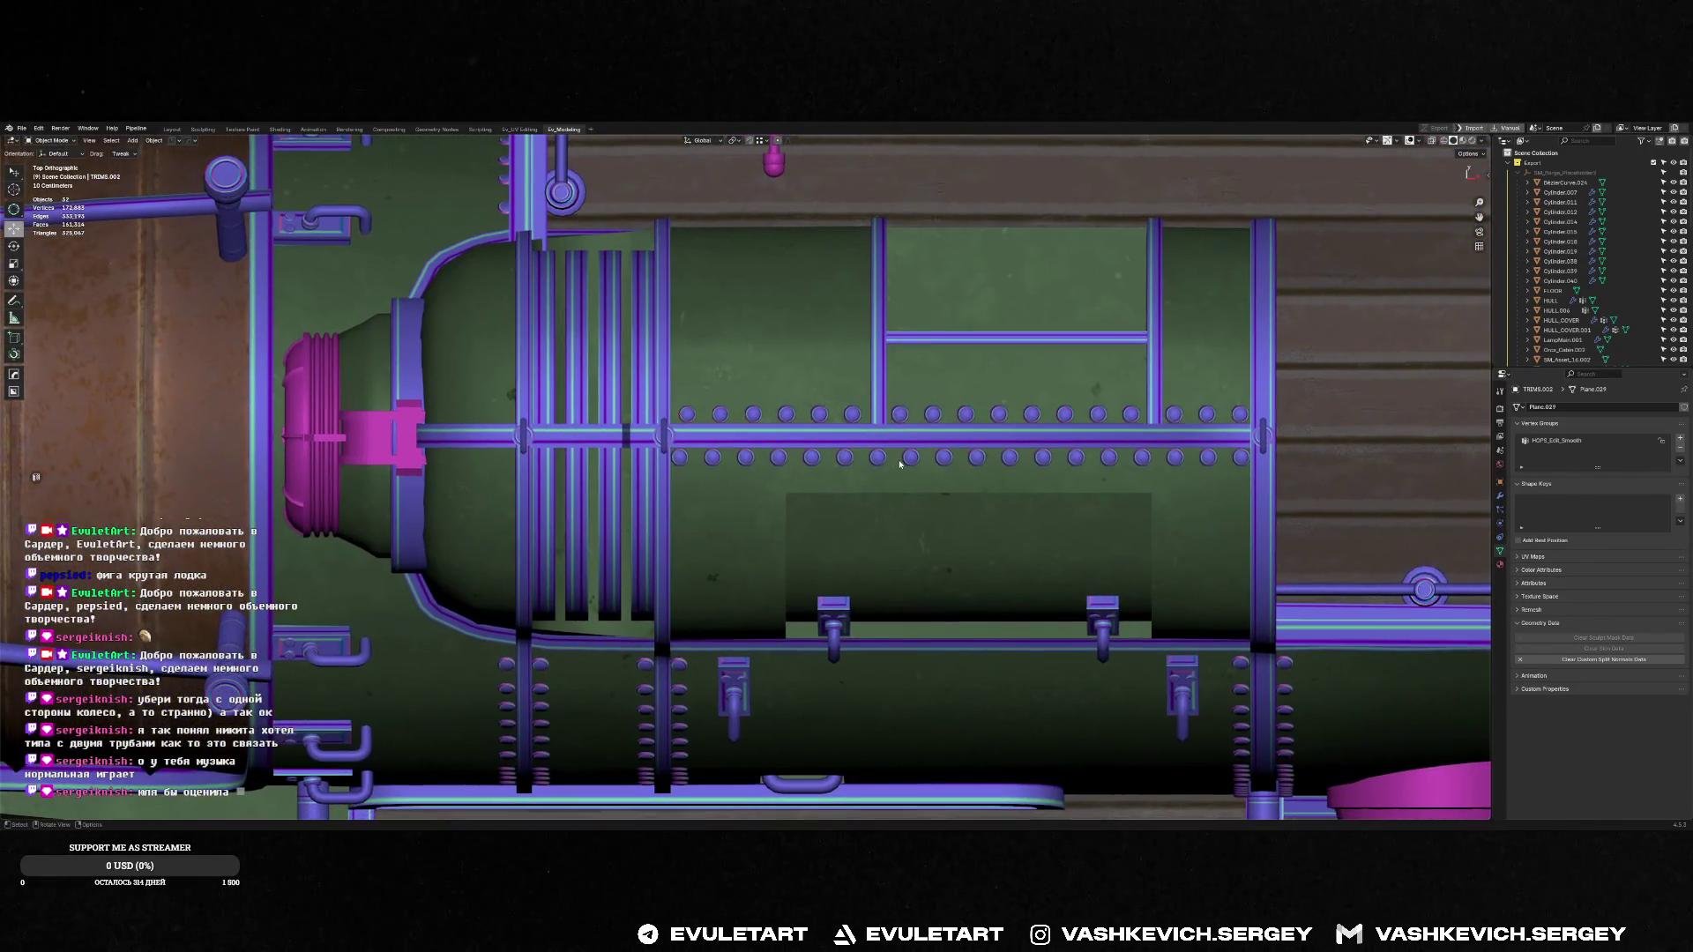
# Delete the old bottom-row bolt faces from their strip in Edit Mode
pyautogui.click(1237, 461)
pyautogui.press('Tab')
pyautogui.moveTo(695, 437)
pyautogui.mouseDown()
pyautogui.moveTo(1358, 416)
pyautogui.moveTo(1147, 605)
pyautogui.mouseUp()
pyautogui.press('x')
pyautogui.click(1147, 605)
pyautogui.press('Tab')
pyautogui.scroll(5, 749, 483)
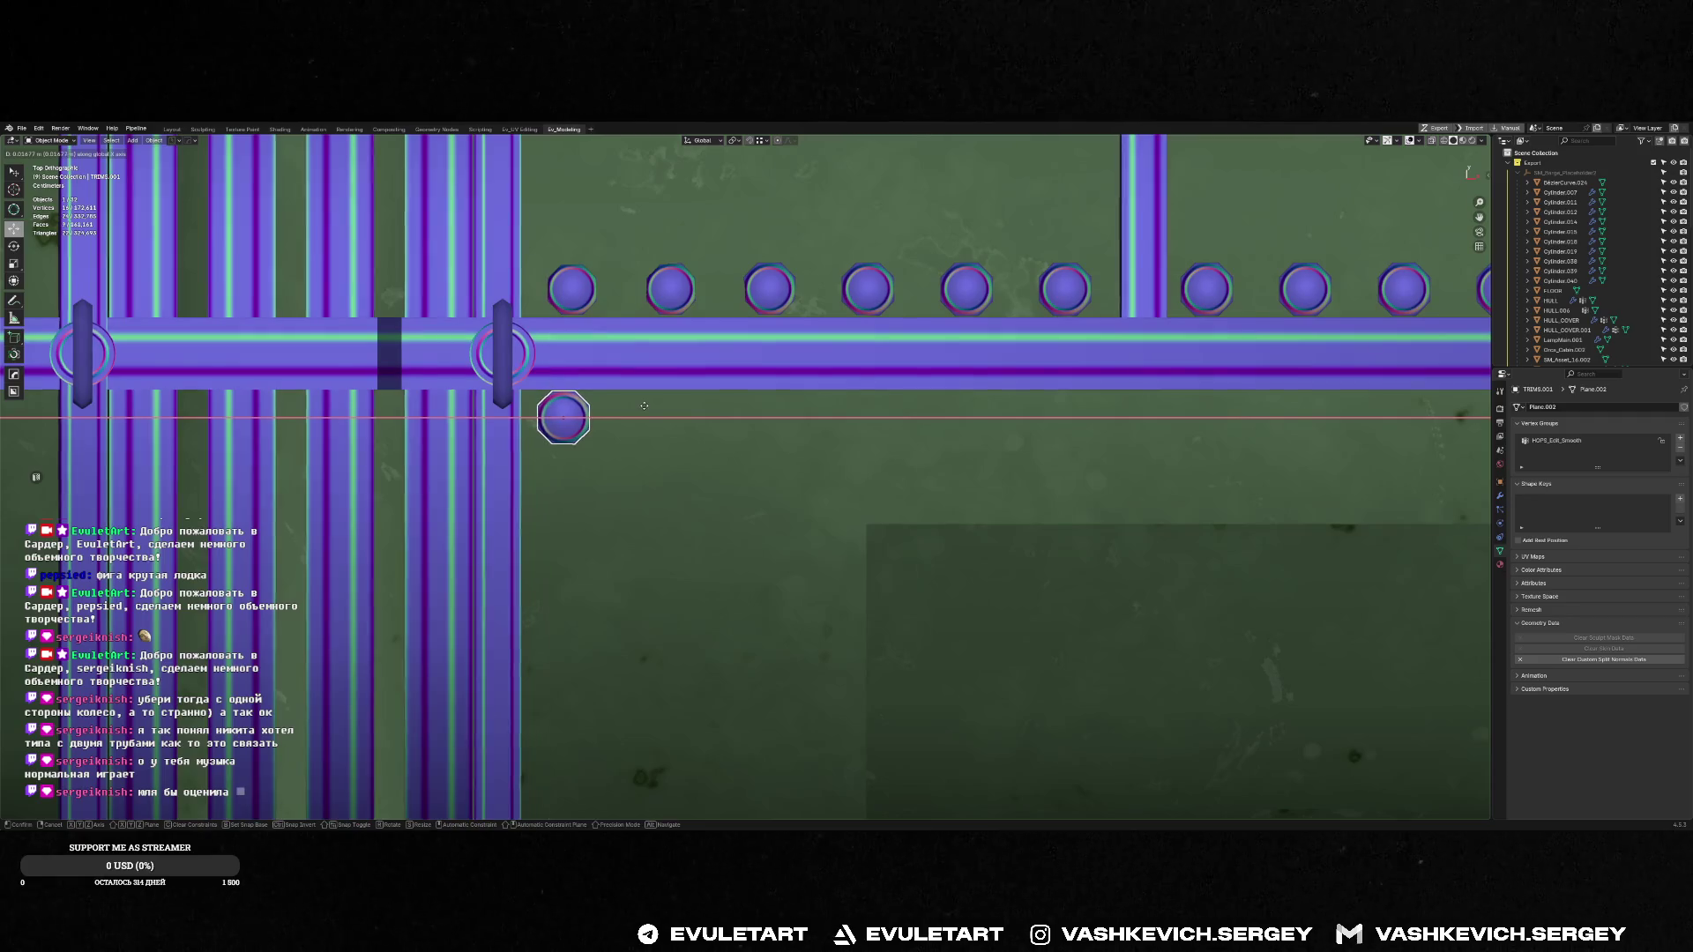
# Move the remaining bolt along X to start the lower row
pyautogui.press('g')
pyautogui.press('x')
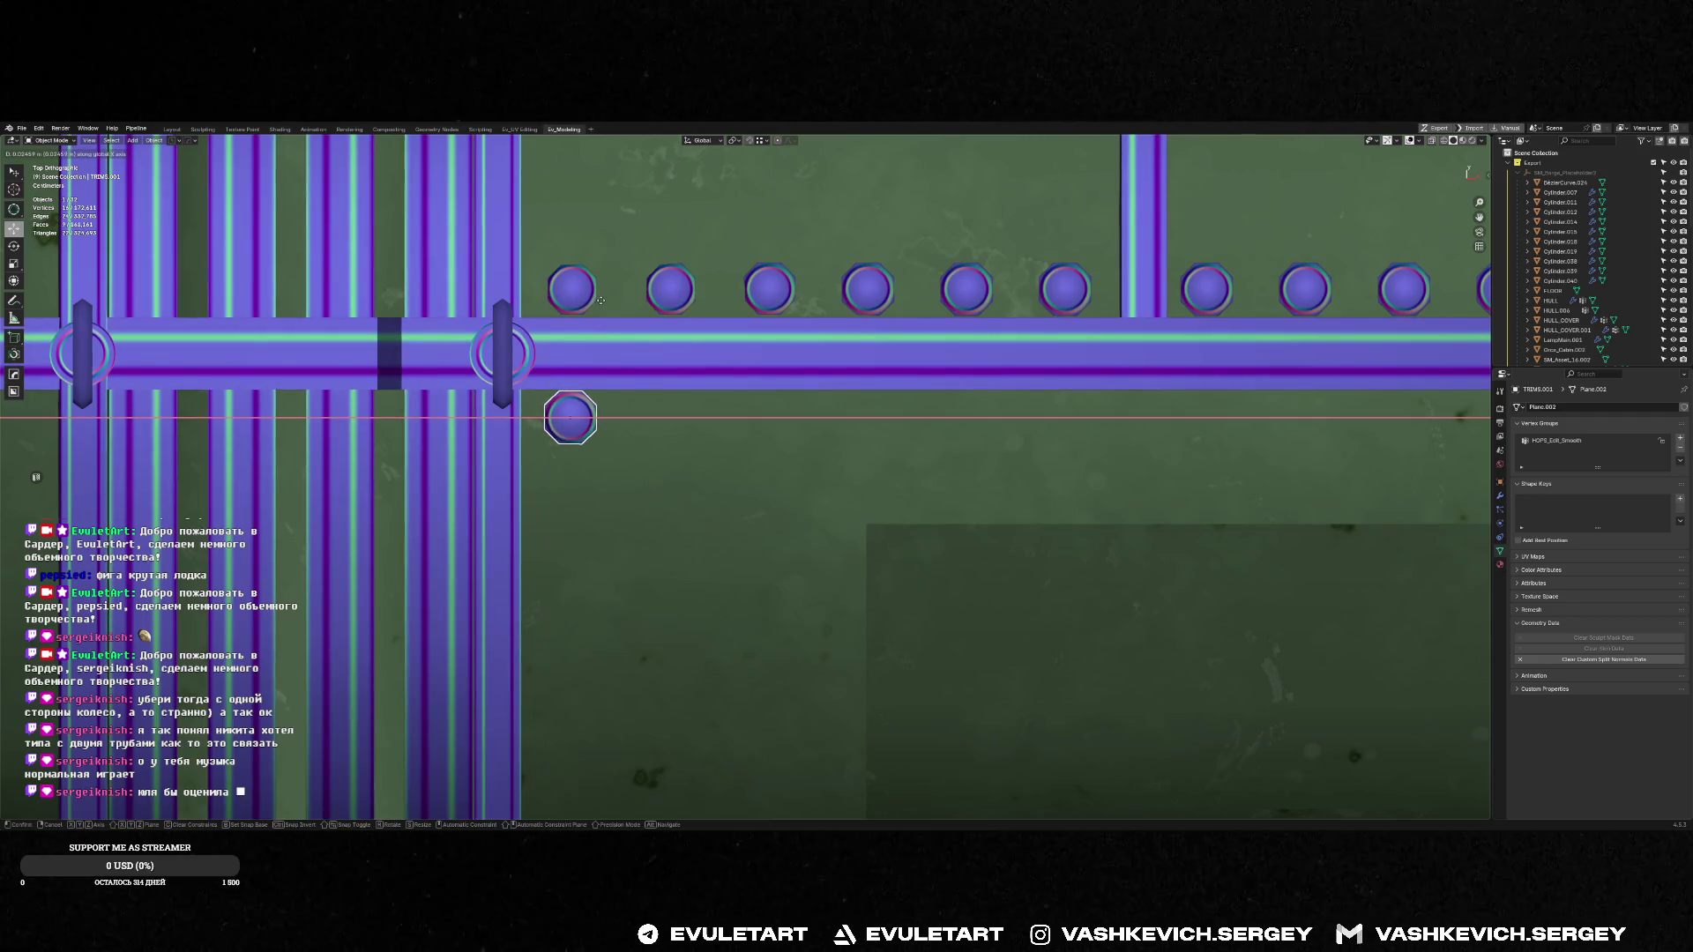
pyautogui.click(603, 301)
pyautogui.moveTo(603, 300)
pyautogui.mouseDown(button='middle')
pyautogui.moveTo(493, 234)
pyautogui.moveTo(511, 220)
pyautogui.moveTo(573, 370)
pyautogui.moveTo(605, 379)
pyautogui.moveTo(578, 389)
pyautogui.moveTo(728, 413)
pyautogui.moveTo(700, 453)
pyautogui.mouseUp(button='middle')
pyautogui.scroll(-5, 700, 450)
pyautogui.scroll(5, 687, 366)
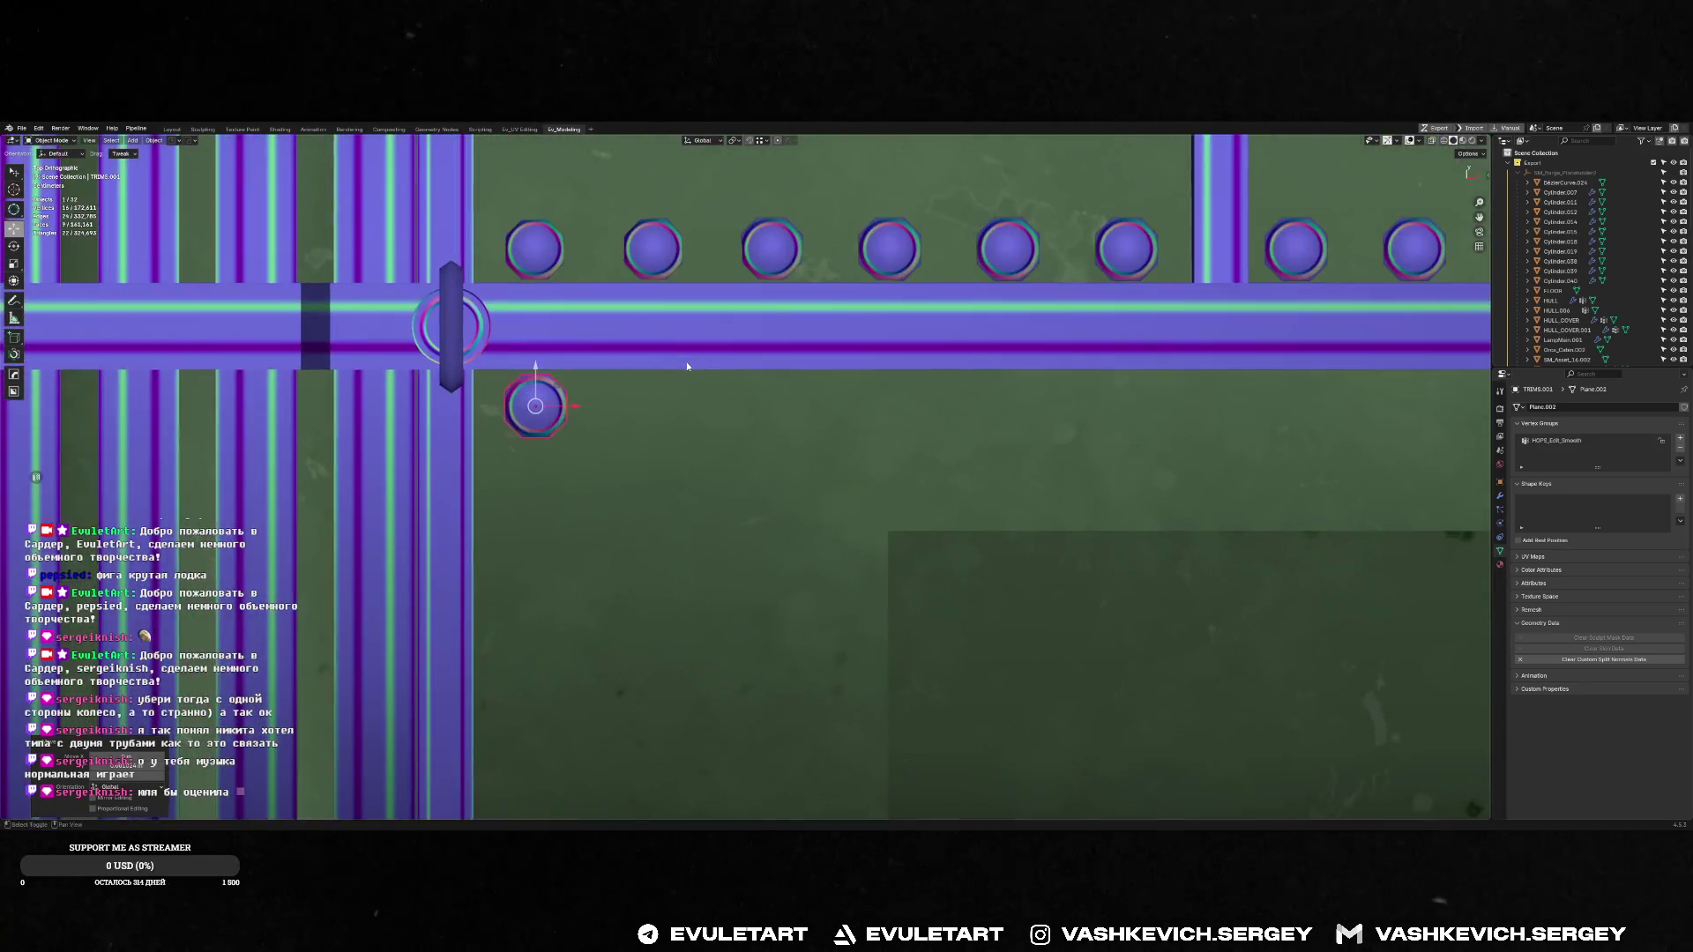
# Duplicate the bolt along X and repeat to fill the lower row, undoing two extra copies
pyautogui.hotkey('shift', 'd')
pyautogui.press('x')
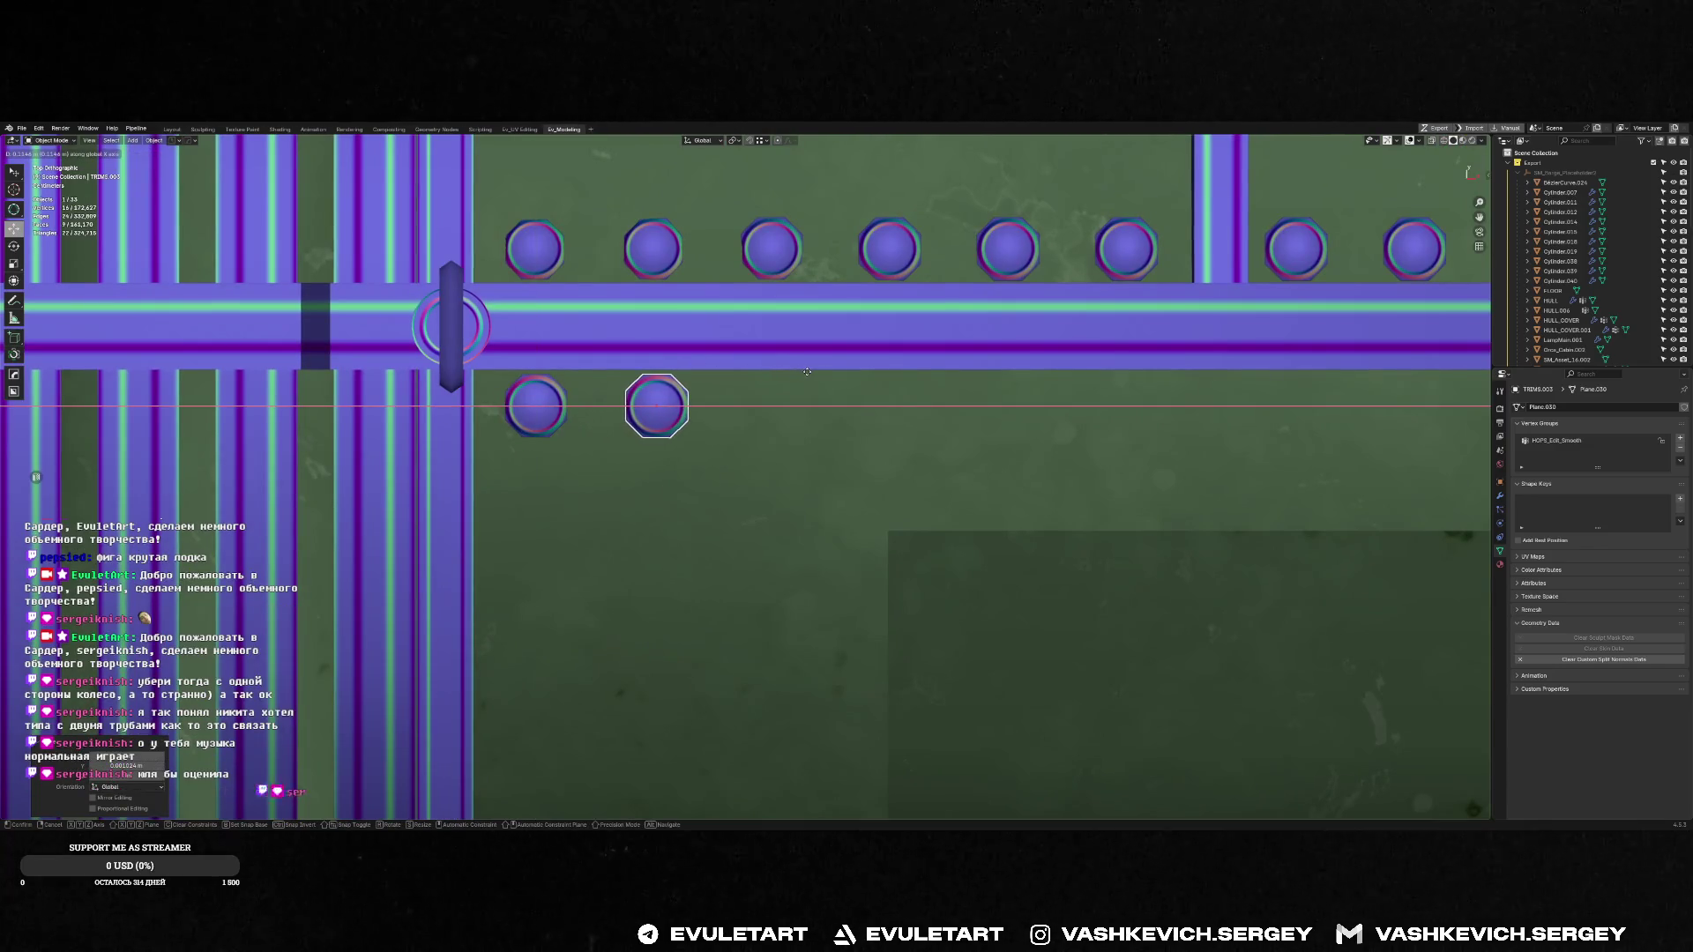
pyautogui.click(807, 372)
pyautogui.scroll(-4, 820, 388)
pyautogui.hotkey('shift', 'r')
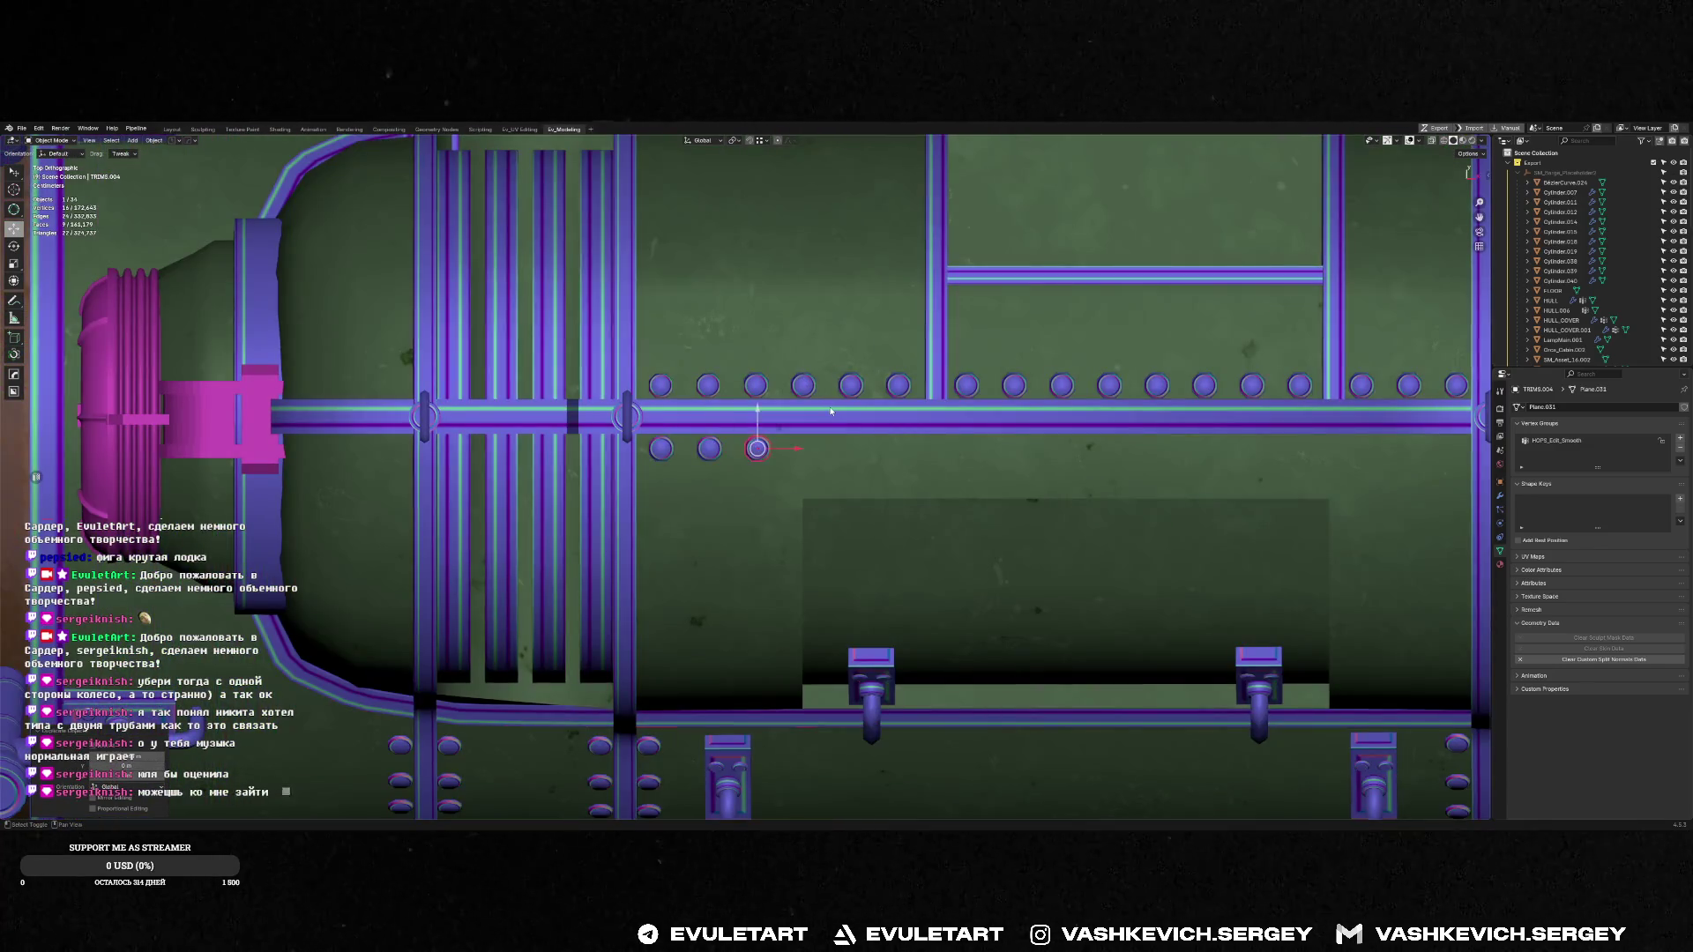
pyautogui.hotkey('shift', 'r')
pyautogui.hotkey('shift', 'r')
pyautogui.hotkey('shift', 'r')
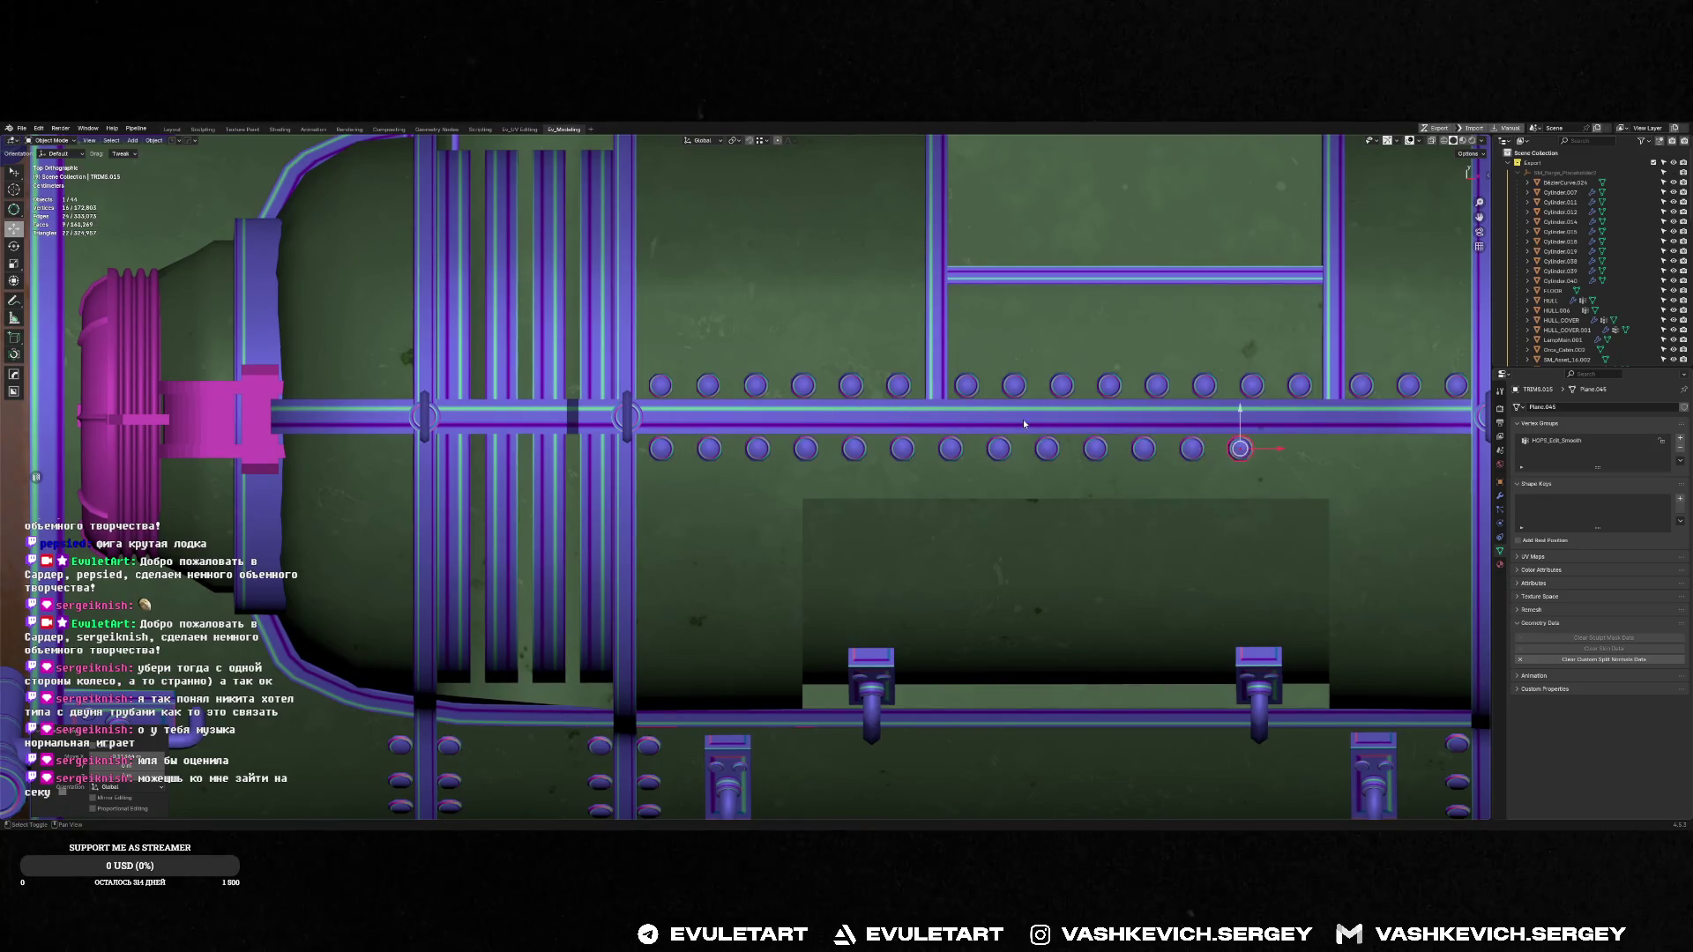
pyautogui.hotkey('shift', 'r')
pyautogui.hotkey('shift', 'r')
pyautogui.keyDown('ctrl'); pyautogui.scroll(-5, 970, 397); pyautogui.keyUp('ctrl')
pyautogui.hotkey('shift', 'r')
pyautogui.hotkey('shift', 'r')
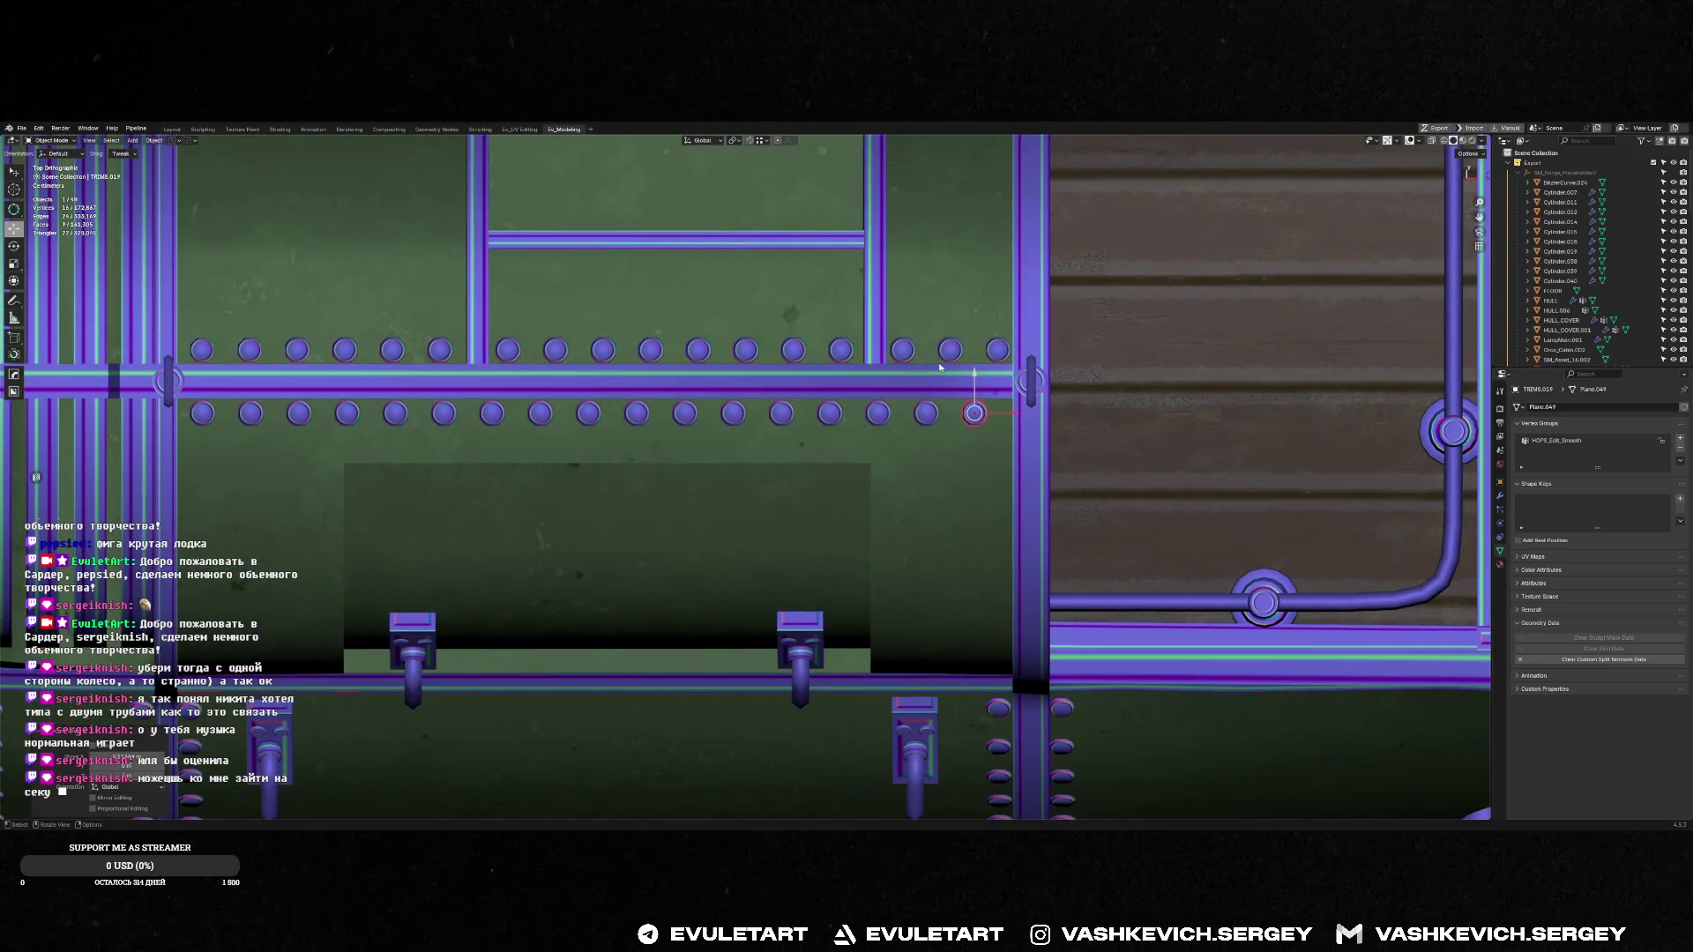
pyautogui.hotkey('ctrl', 'z')
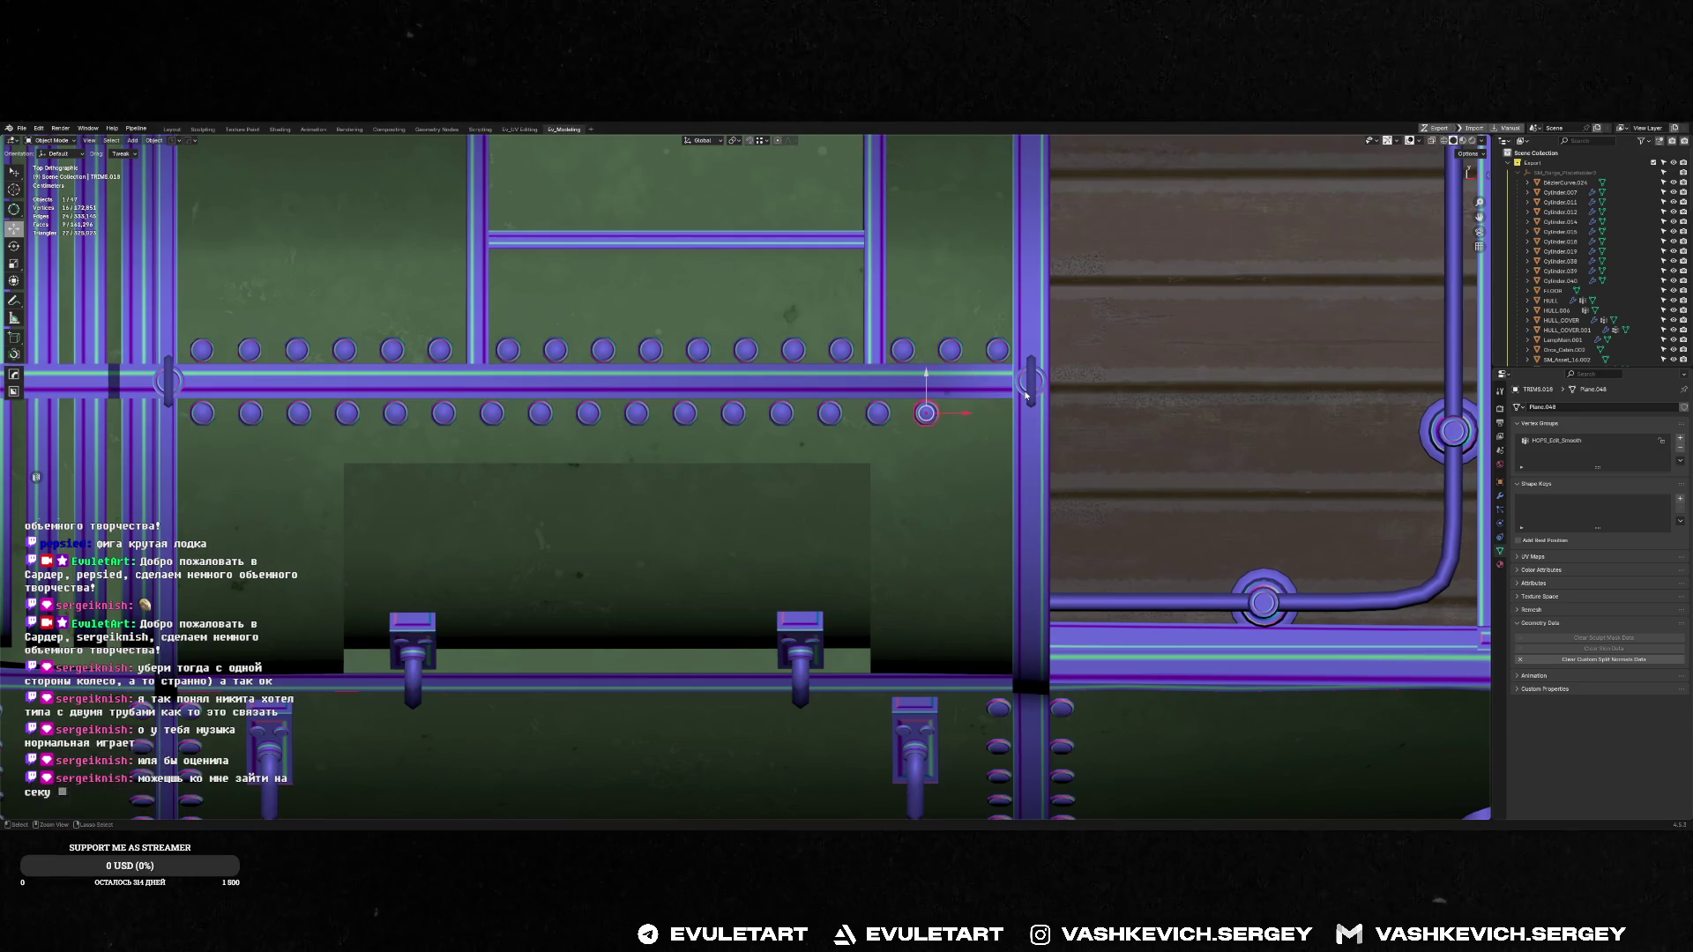
pyautogui.hotkey('ctrl', 'z')
pyautogui.hotkey('ctrl', 'z')
pyautogui.hotkey('ctrl', 'z')
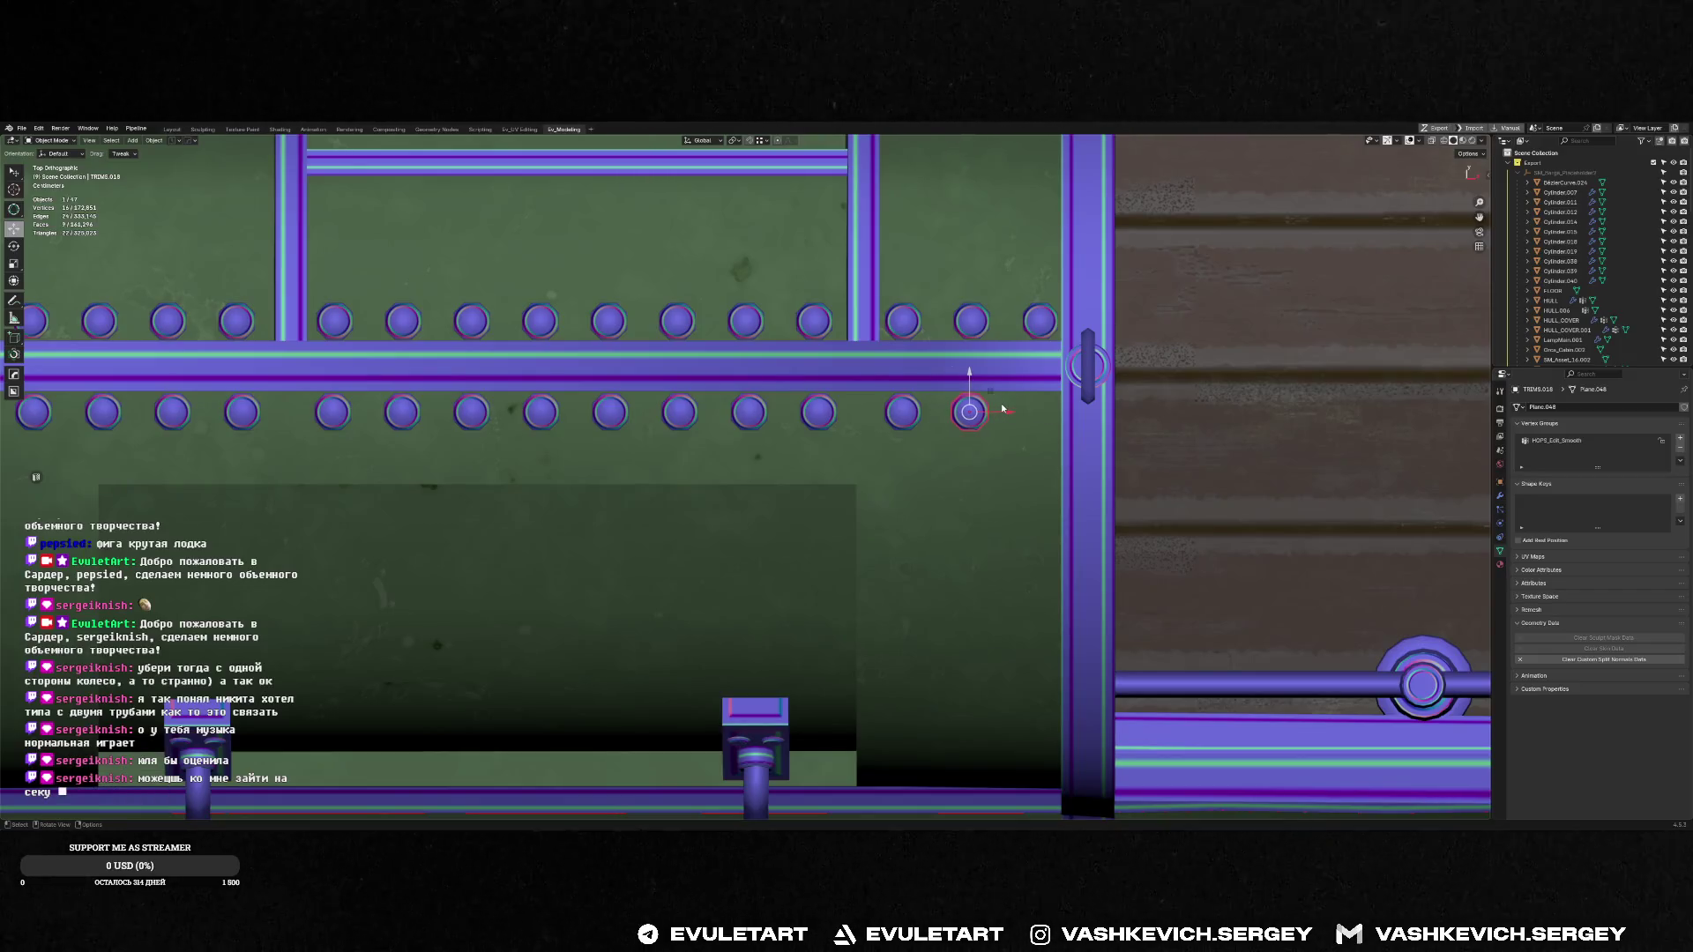
# Add one more bolt copy along X near the vertical pipe
pyautogui.hotkey('shift', 'd')
pyautogui.press('x')
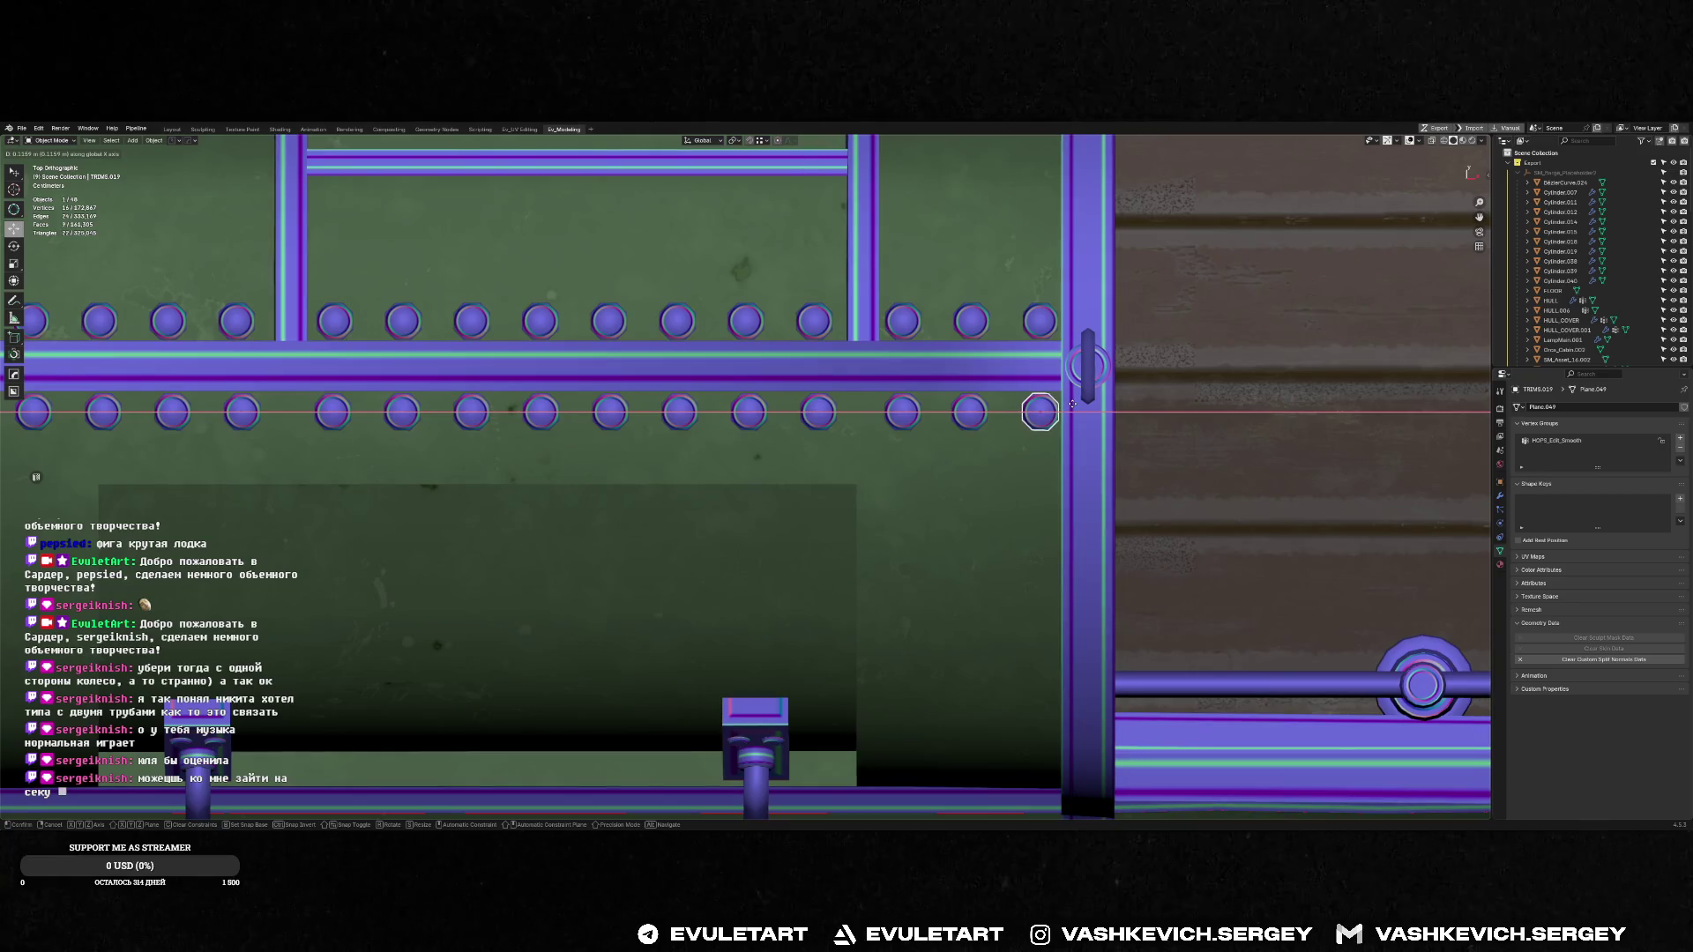
pyautogui.click(1071, 404)
pyautogui.moveTo(1071, 404); pyautogui.dragTo(794, 476, button='middle')
# Shift-select all fifteen bolts in the lower row
pyautogui.keyDown('shift'); pyautogui.click(837, 457); pyautogui.keyUp('shift')
pyautogui.keyDown('shift'); pyautogui.click(784, 479); pyautogui.keyUp('shift')
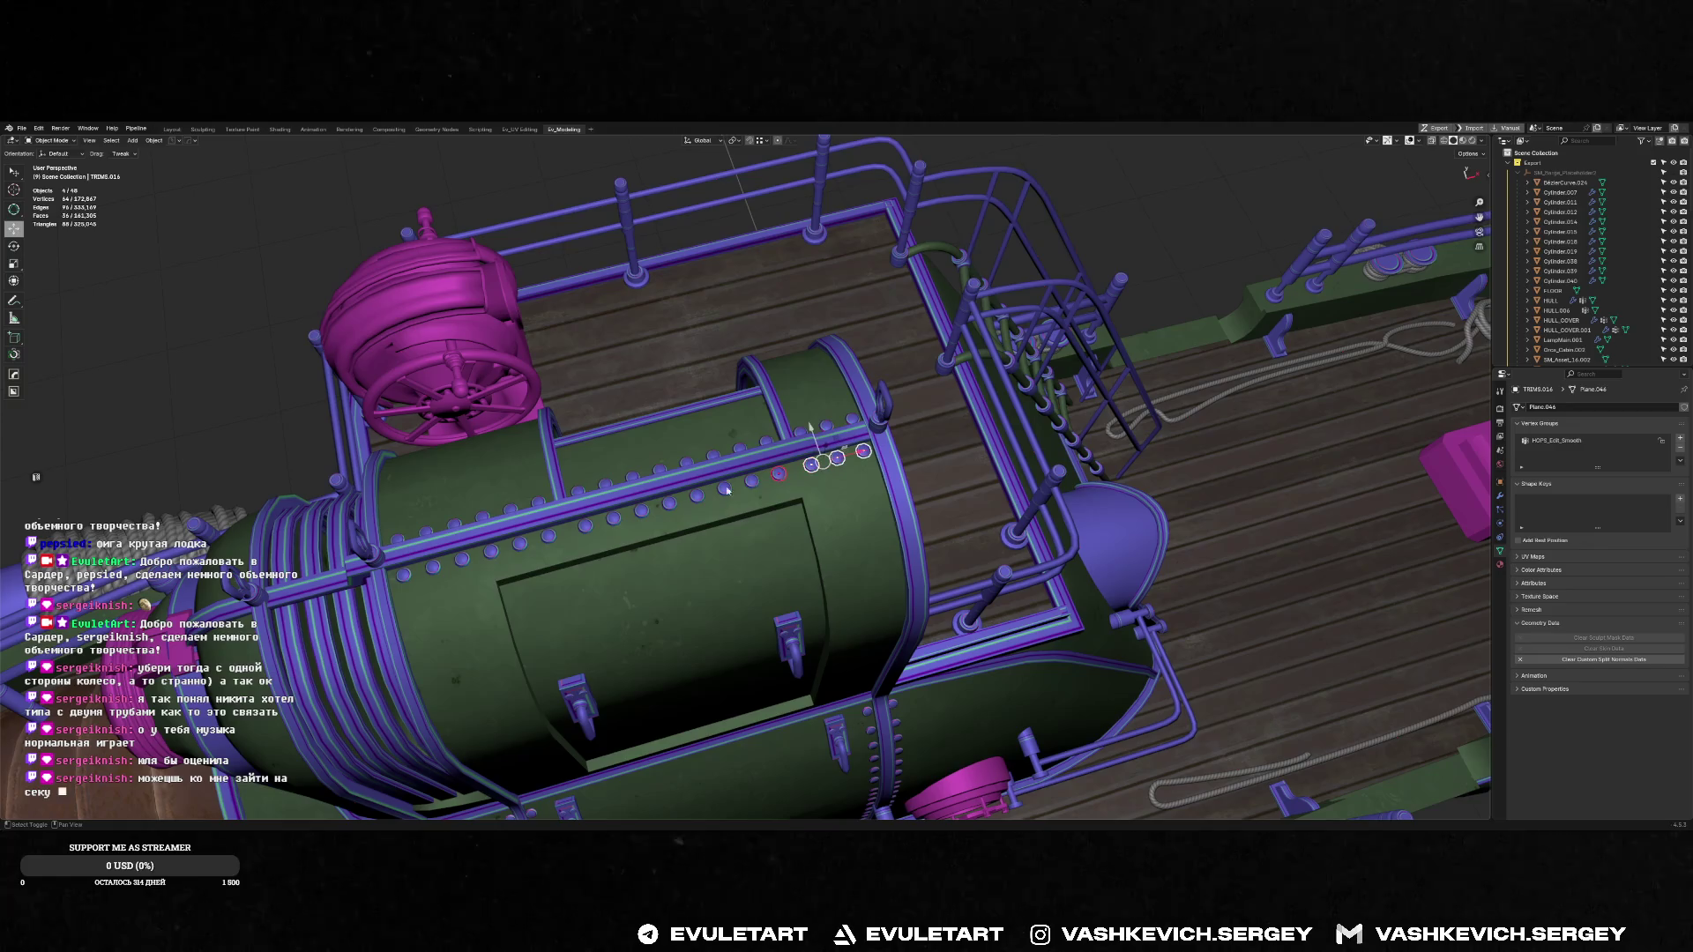
pyautogui.keyDown('shift'); pyautogui.click(753, 482); pyautogui.keyUp('shift')
pyautogui.keyDown('shift'); pyautogui.click(724, 488); pyautogui.keyUp('shift')
pyautogui.keyDown('shift'); pyautogui.click(697, 496); pyautogui.keyUp('shift')
pyautogui.keyDown('shift'); pyautogui.click(669, 503); pyautogui.keyUp('shift')
pyautogui.keyDown('shift'); pyautogui.click(642, 511); pyautogui.keyUp('shift')
pyautogui.keyDown('shift'); pyautogui.click(613, 519); pyautogui.keyUp('shift')
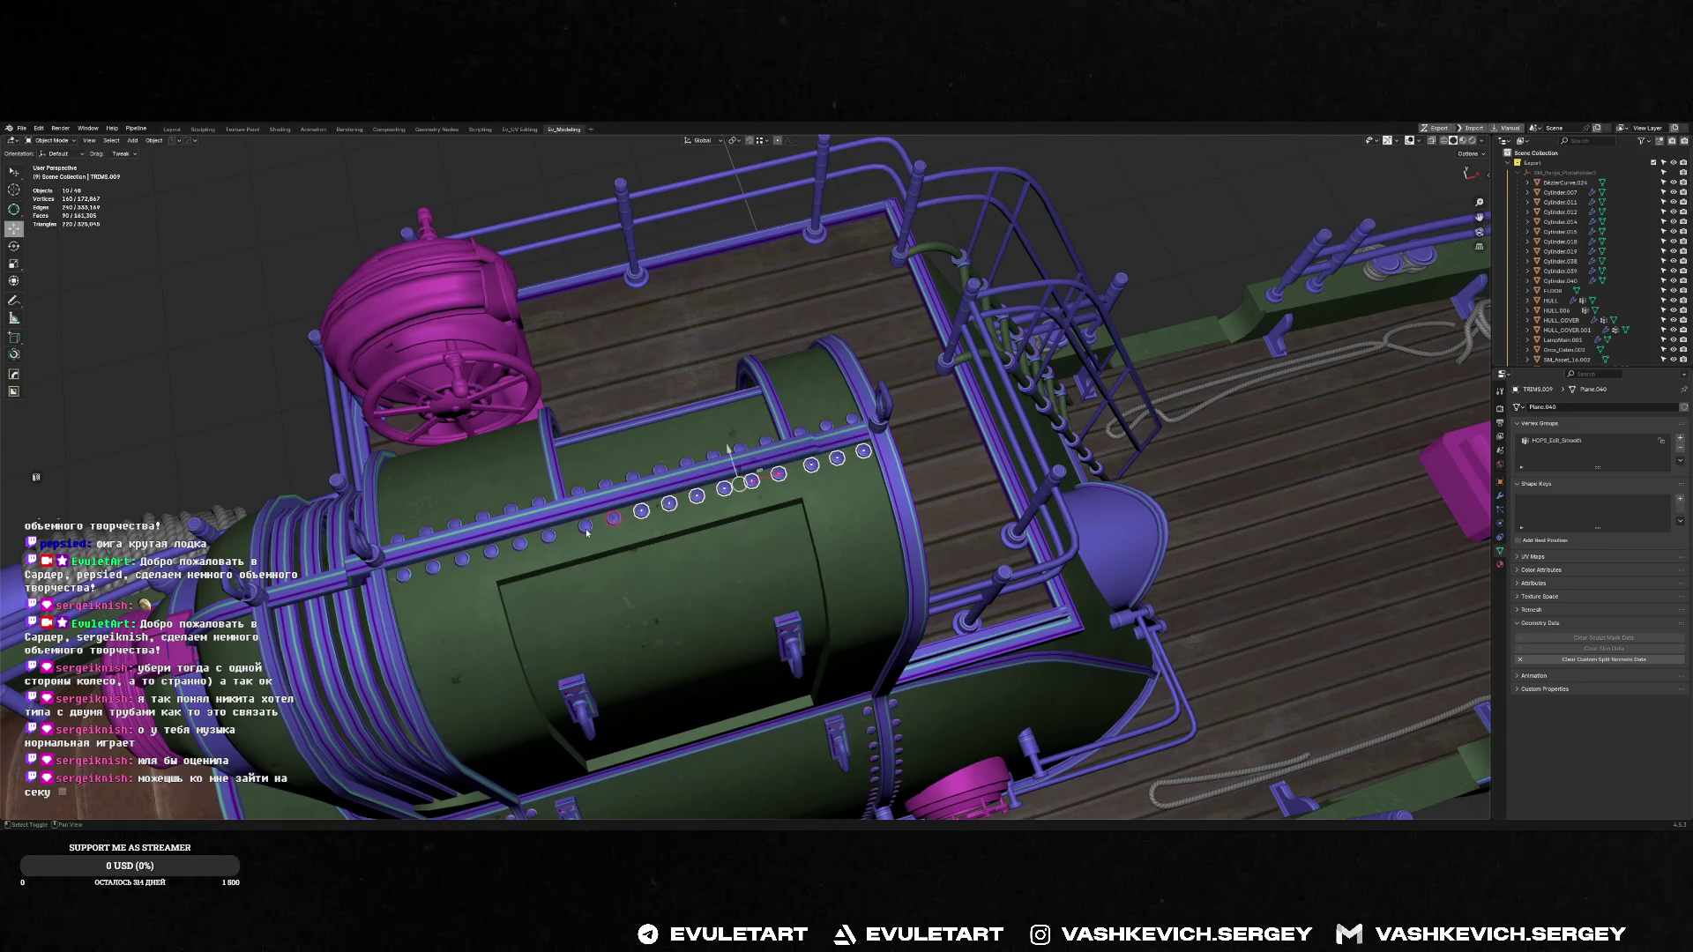
pyautogui.keyDown('shift'); pyautogui.click(586, 527); pyautogui.keyUp('shift')
pyautogui.keyDown('shift'); pyautogui.click(549, 536); pyautogui.keyUp('shift')
pyautogui.keyDown('shift'); pyautogui.click(519, 543); pyautogui.keyUp('shift')
pyautogui.keyDown('shift'); pyautogui.click(491, 551); pyautogui.keyUp('shift')
pyautogui.keyDown('shift'); pyautogui.click(461, 559); pyautogui.keyUp('shift')
pyautogui.keyDown('shift'); pyautogui.click(431, 569); pyautogui.keyUp('shift')
pyautogui.keyDown('shift'); pyautogui.click(402, 576); pyautogui.keyUp('shift')
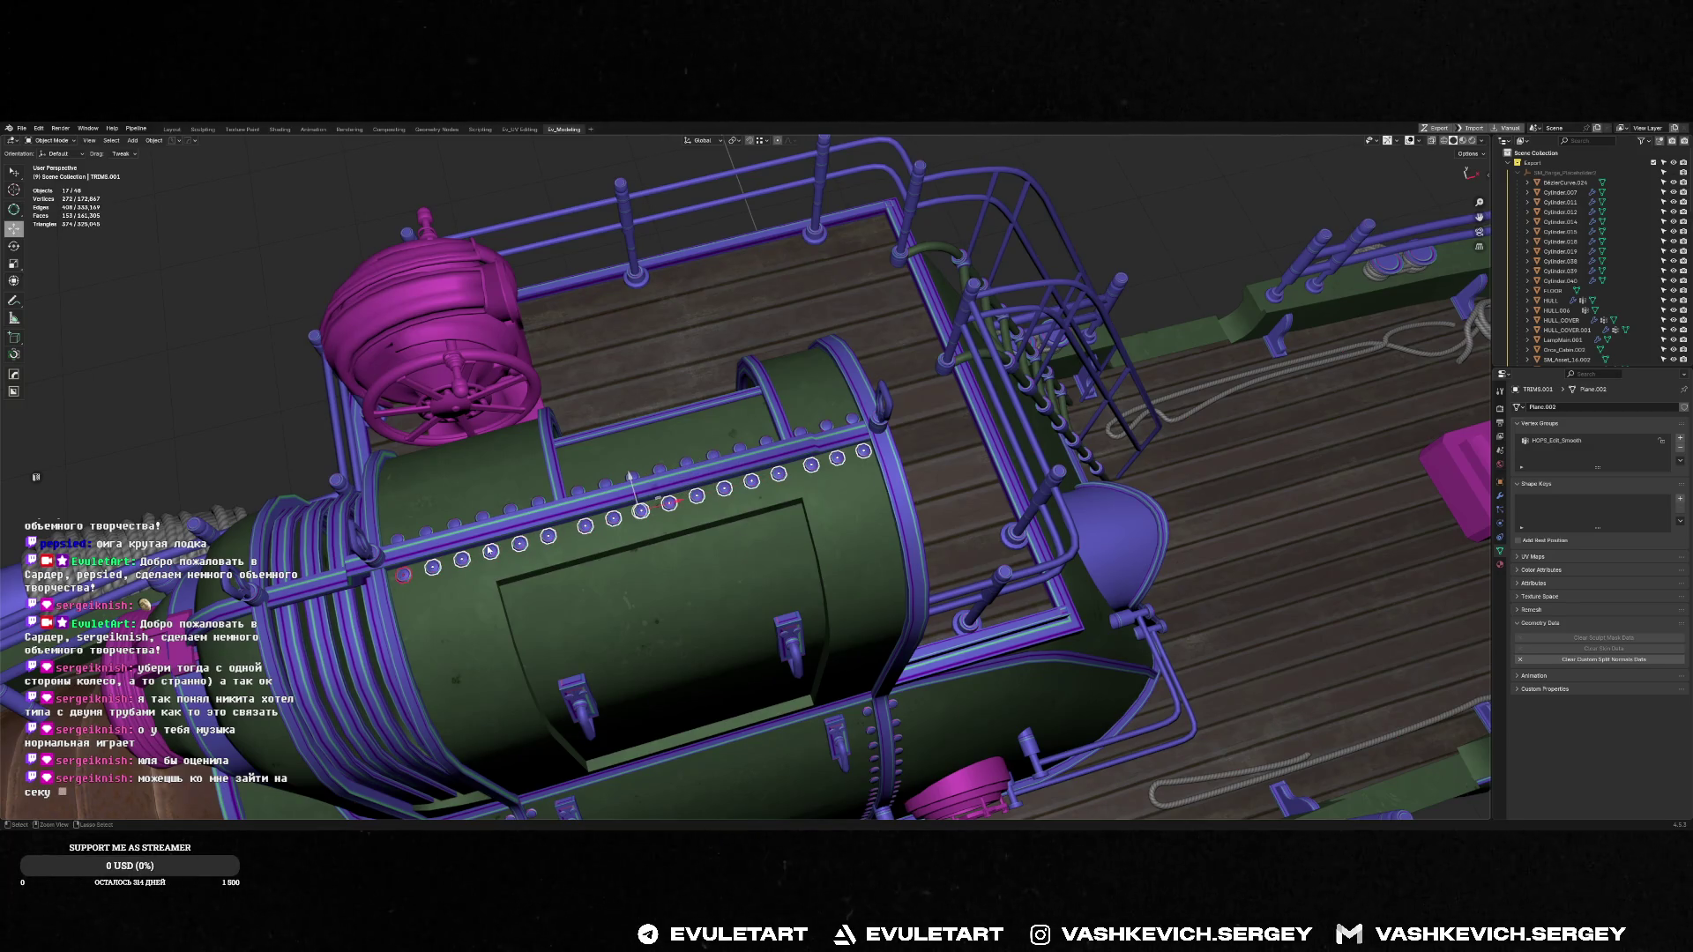
pyautogui.moveTo(489, 550)
pyautogui.mouseDown(button='middle')
pyautogui.moveTo(662, 529)
pyautogui.moveTo(565, 540)
pyautogui.moveTo(655, 527)
pyautogui.moveTo(553, 698)
pyautogui.moveTo(582, 493)
pyautogui.mouseUp(button='middle')
# Apply rotation and scale to the bolts, then clear the selection
pyautogui.hotkey('ctrl', 'a')
pyautogui.click(521, 539)
pyautogui.keyDown('shift'); pyautogui.click(555, 701); pyautogui.keyUp('shift')
pyautogui.hotkey('alt', 'a')
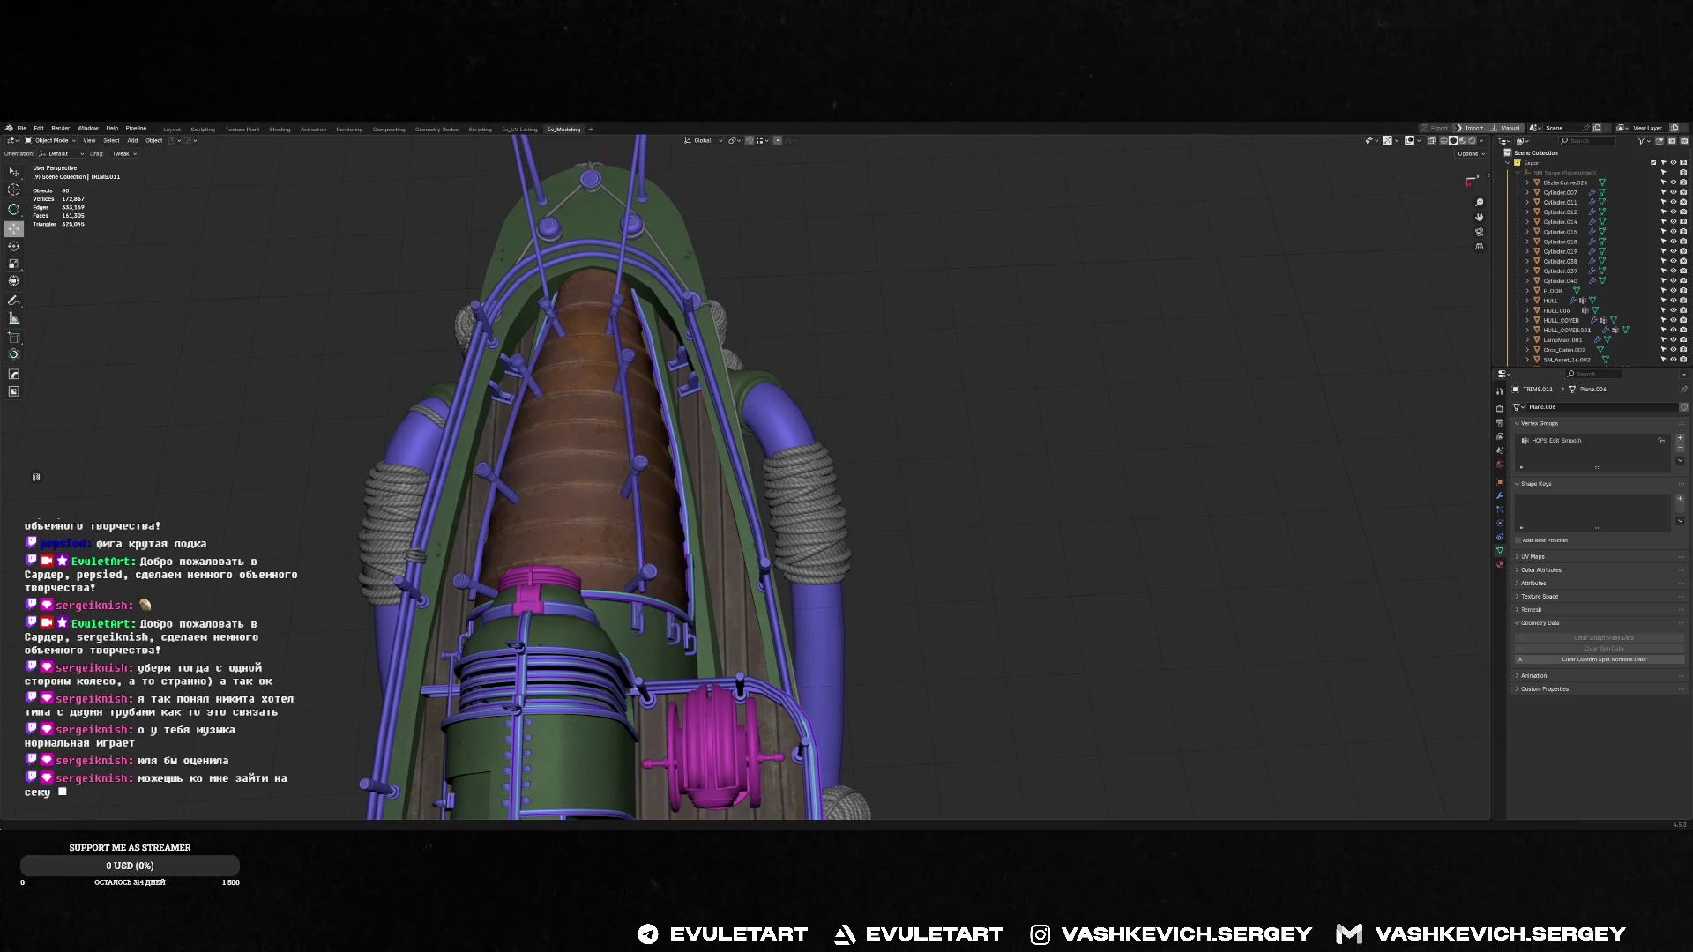
# Switch to the City of Glass Discord window showing the live screen share
pyautogui.hotkey('alt', 'Tab')
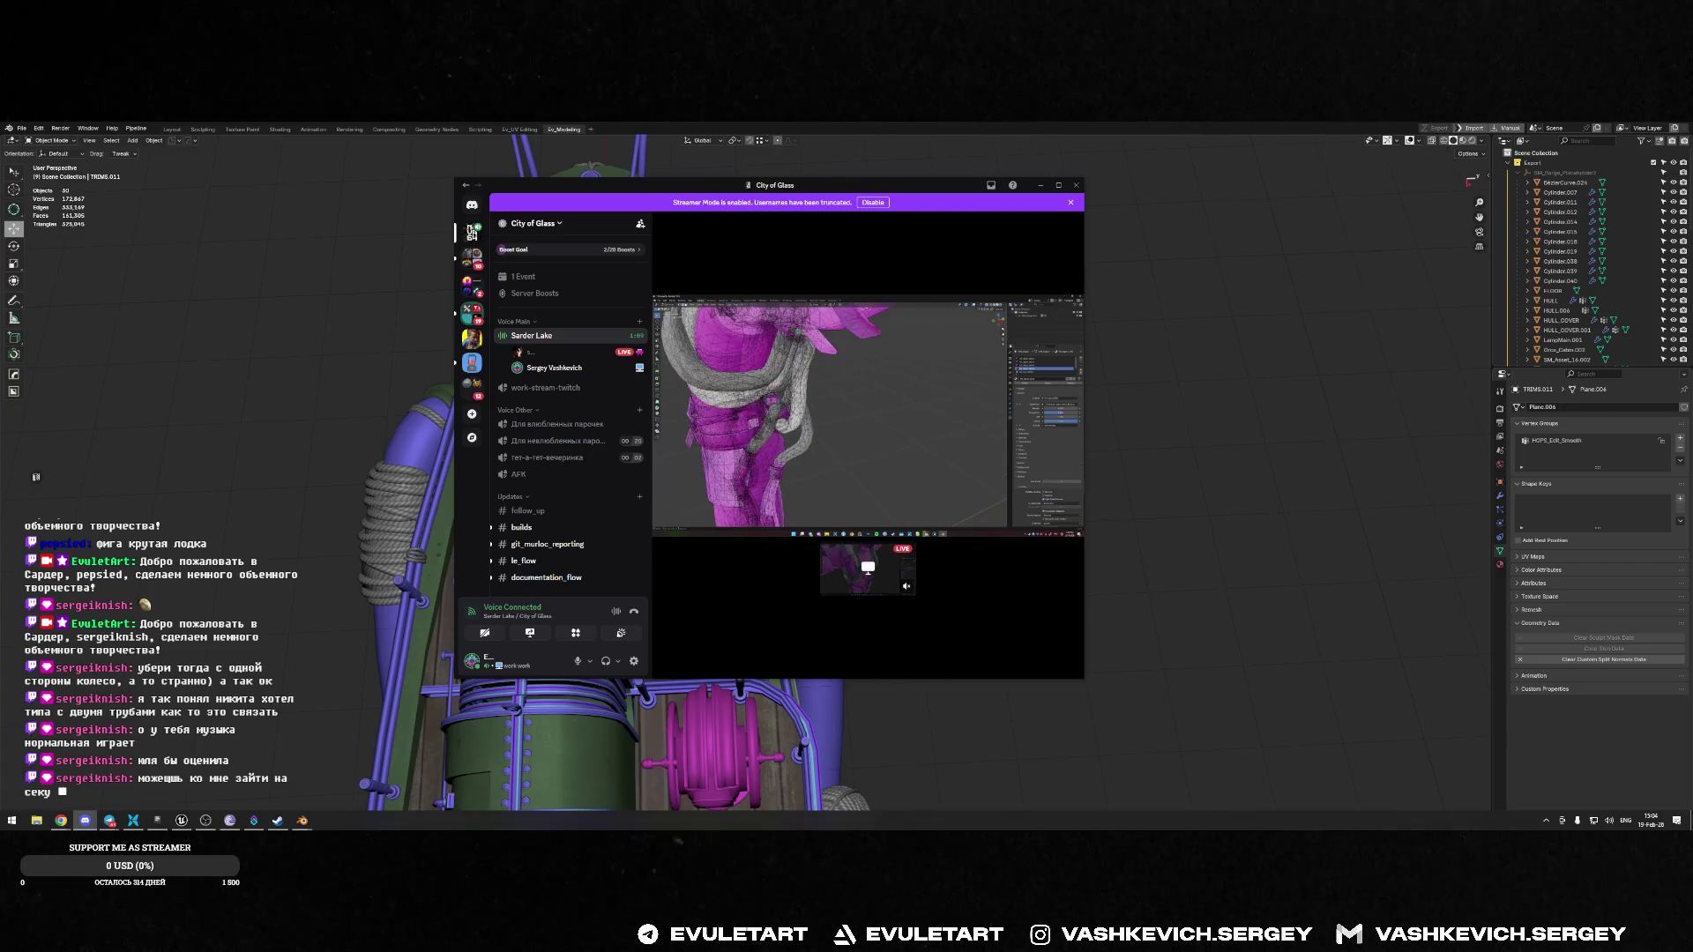
# Raise the system volume from 60 to 64 with the volume-up key
pyautogui.press('XF86AudioRaiseVolume')
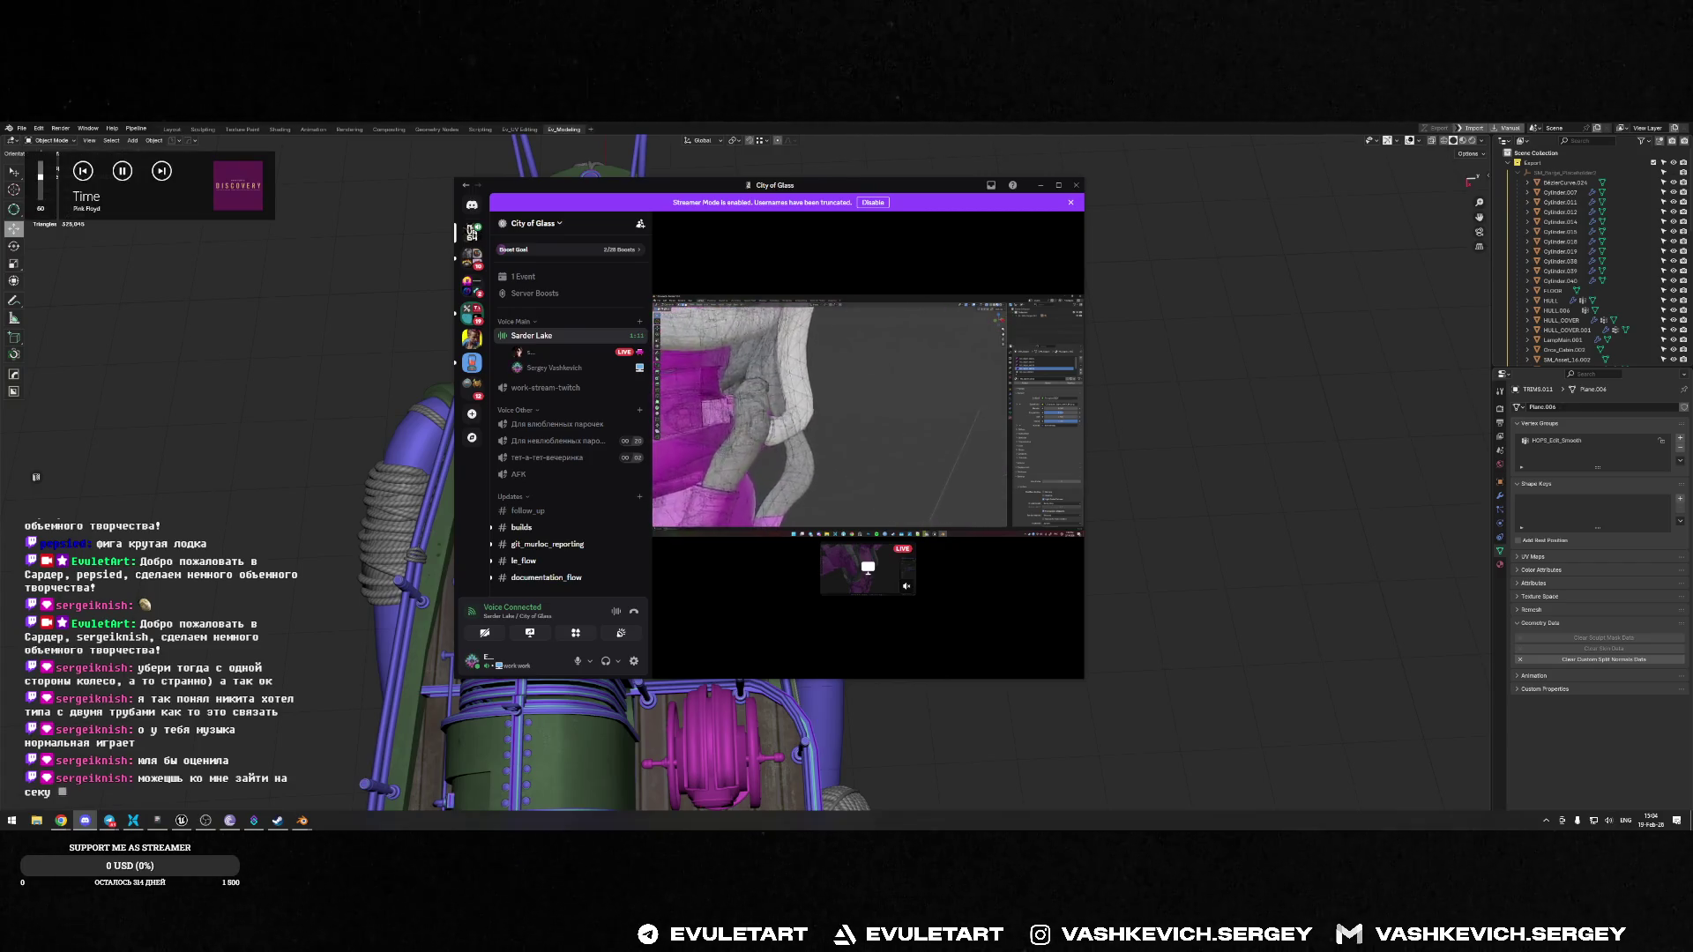
pyautogui.press('XF86AudioRaiseVolume')
pyautogui.press('XF86AudioRaiseVolume')
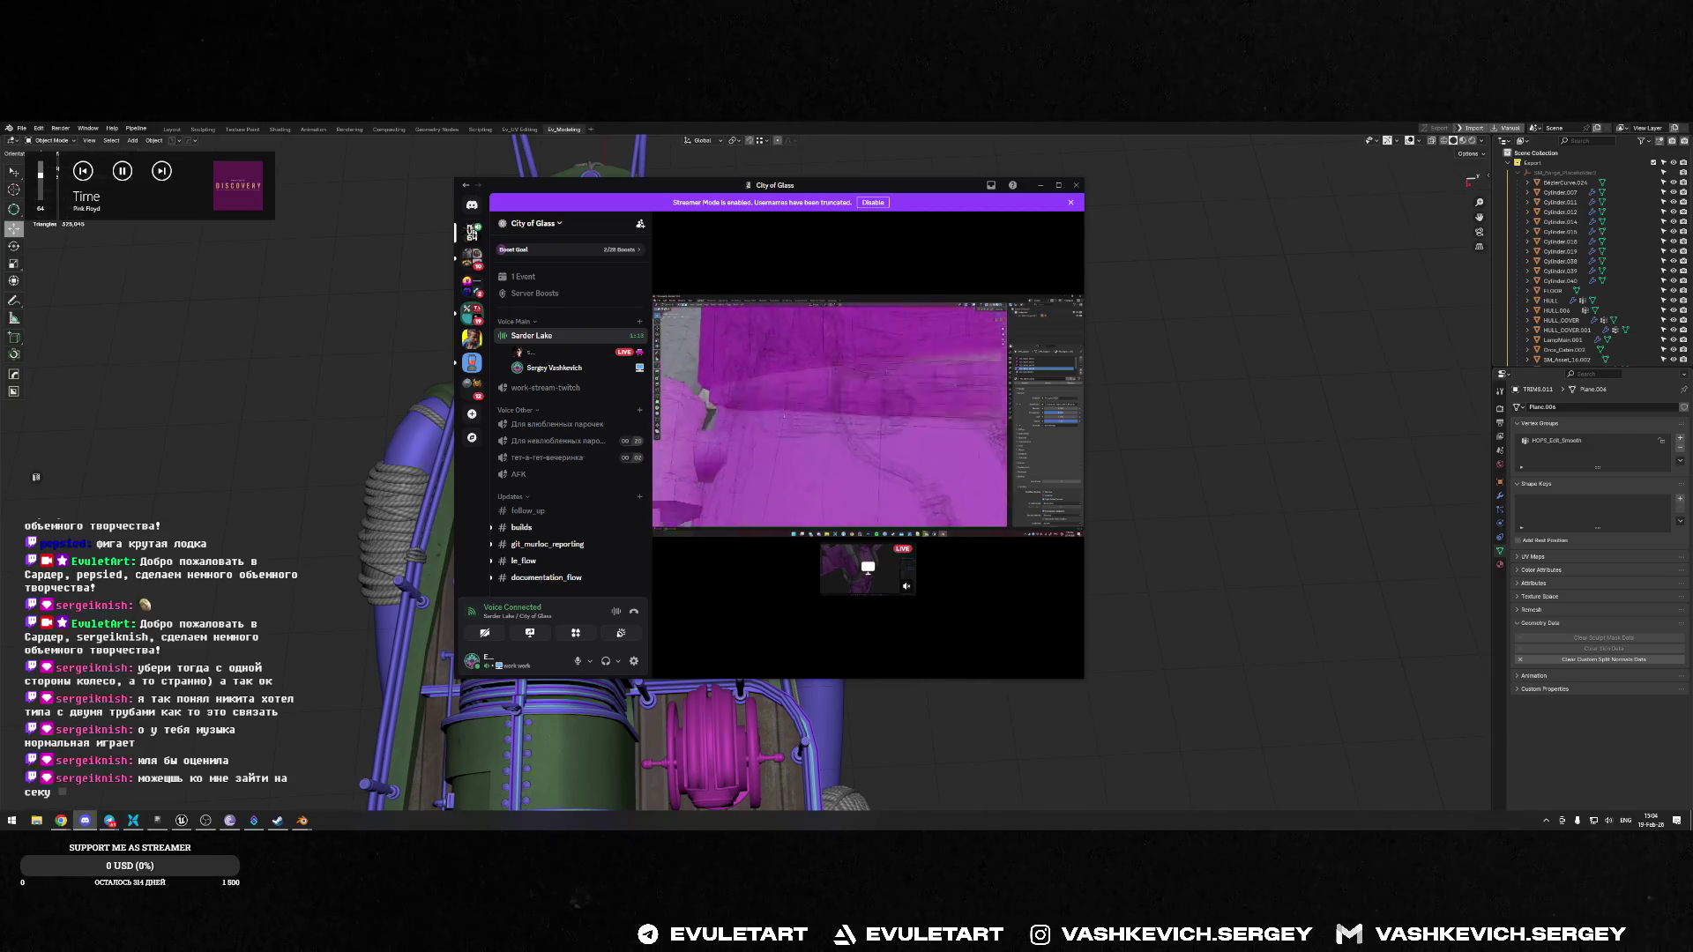
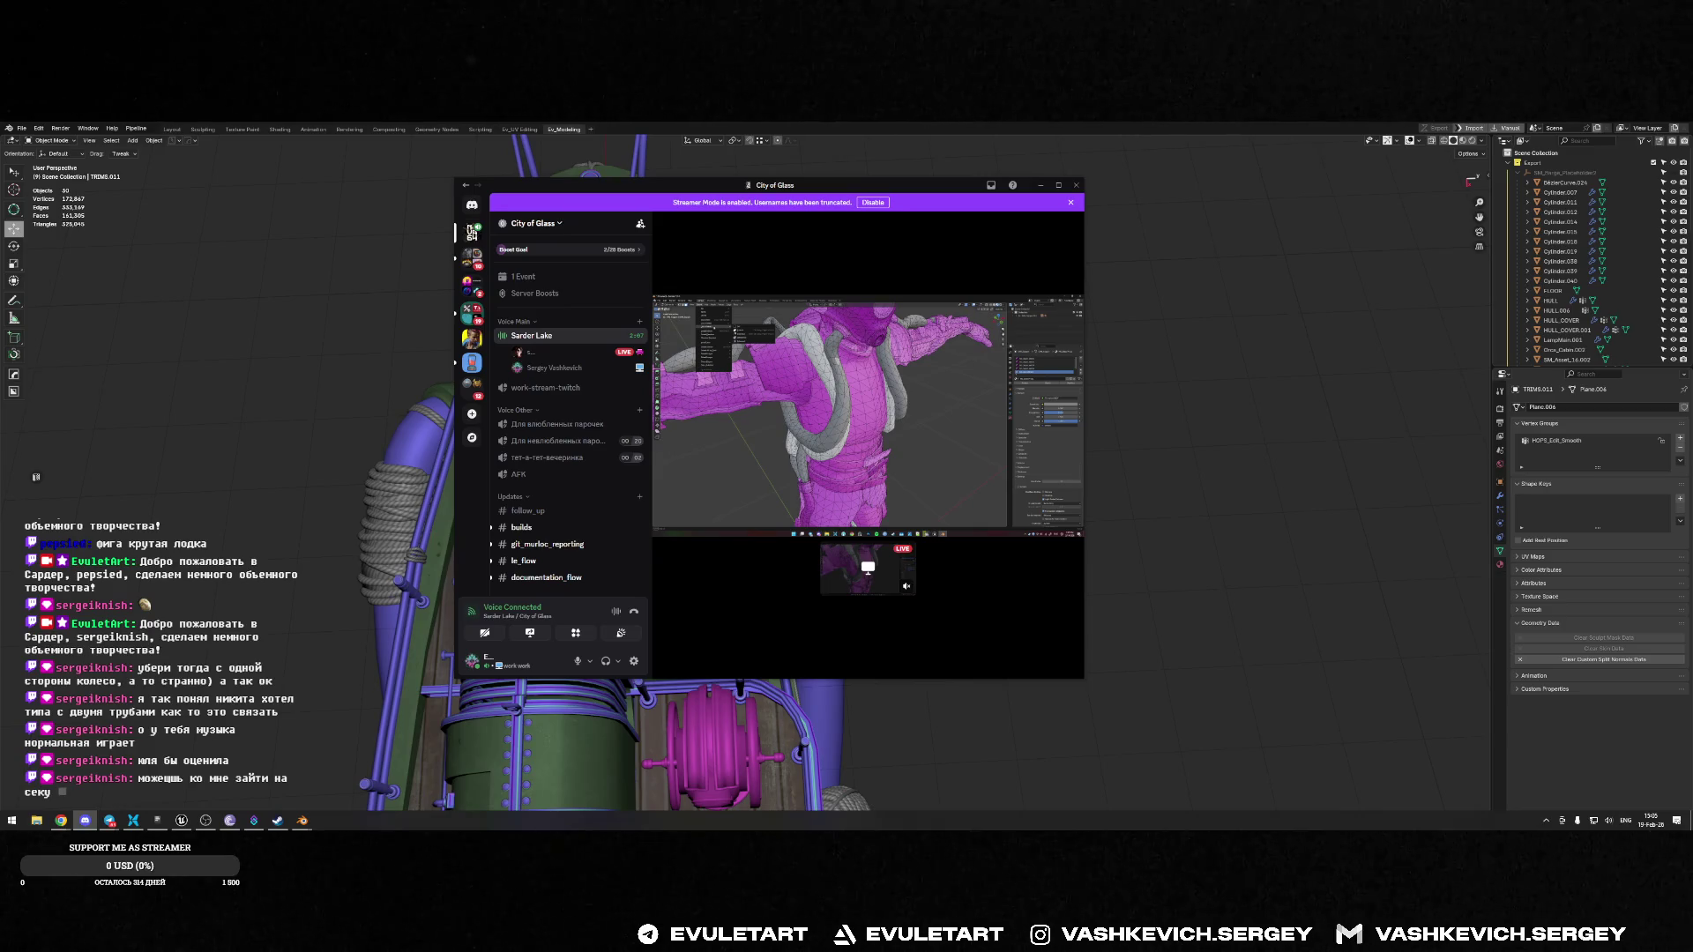
# Add a test cube in Blender and select all its linked vertices in Edit Mode
pyautogui.click(1323, 484)
pyautogui.hotkey('shift', 'a')
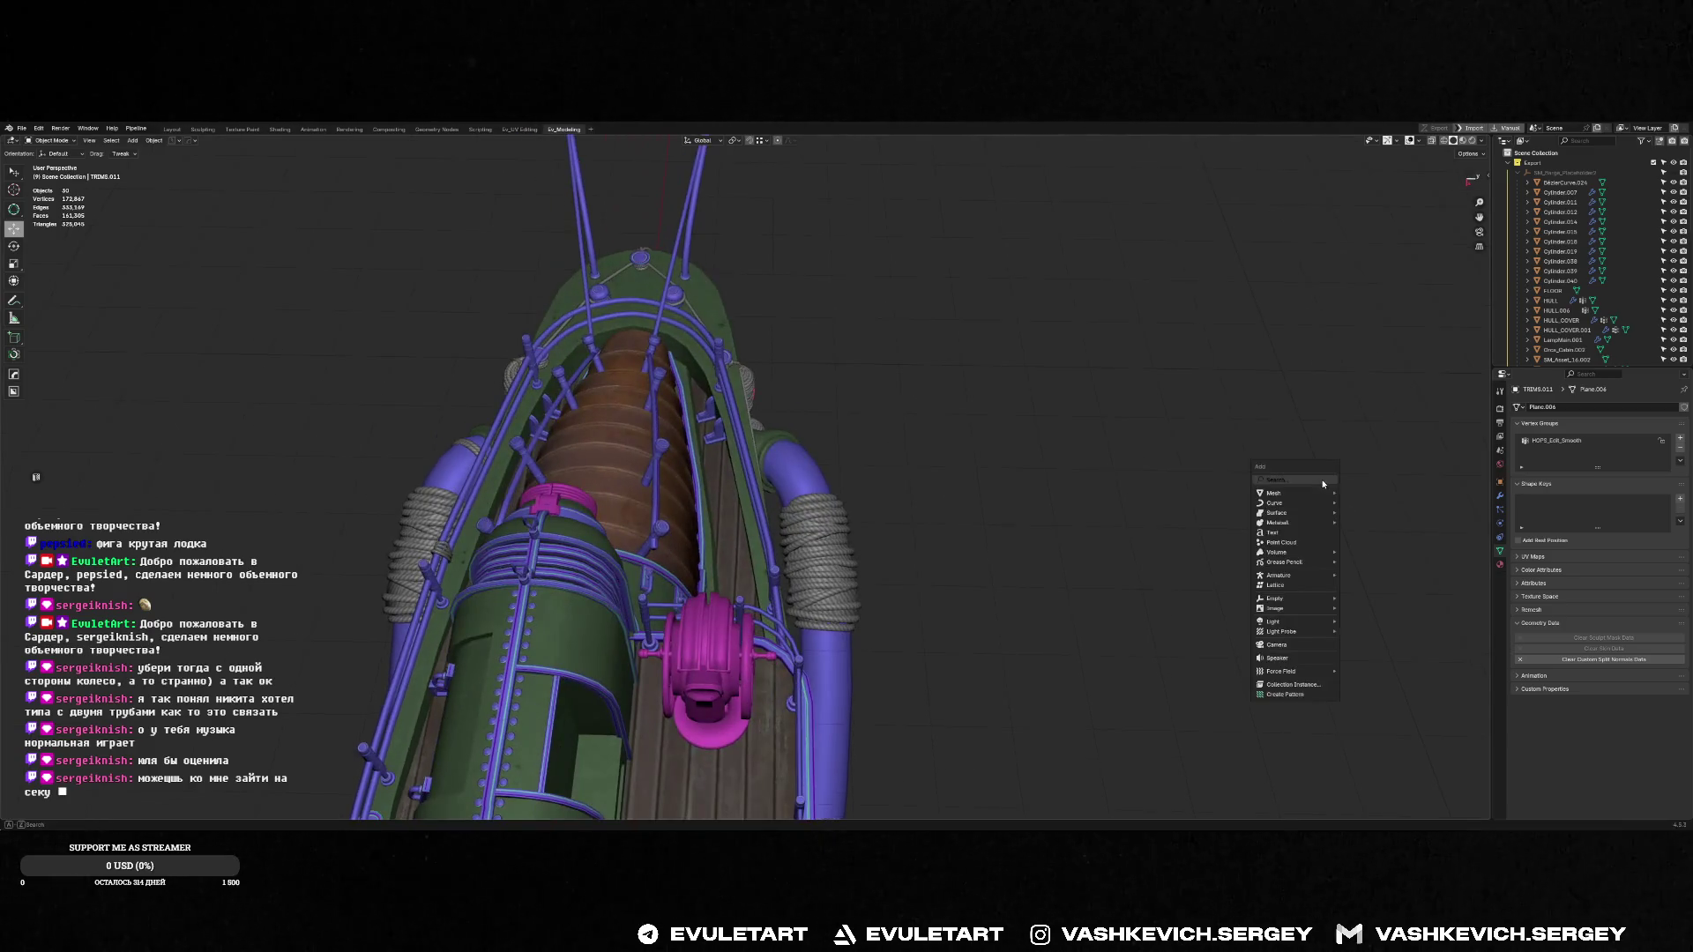
pyautogui.click(1369, 510)
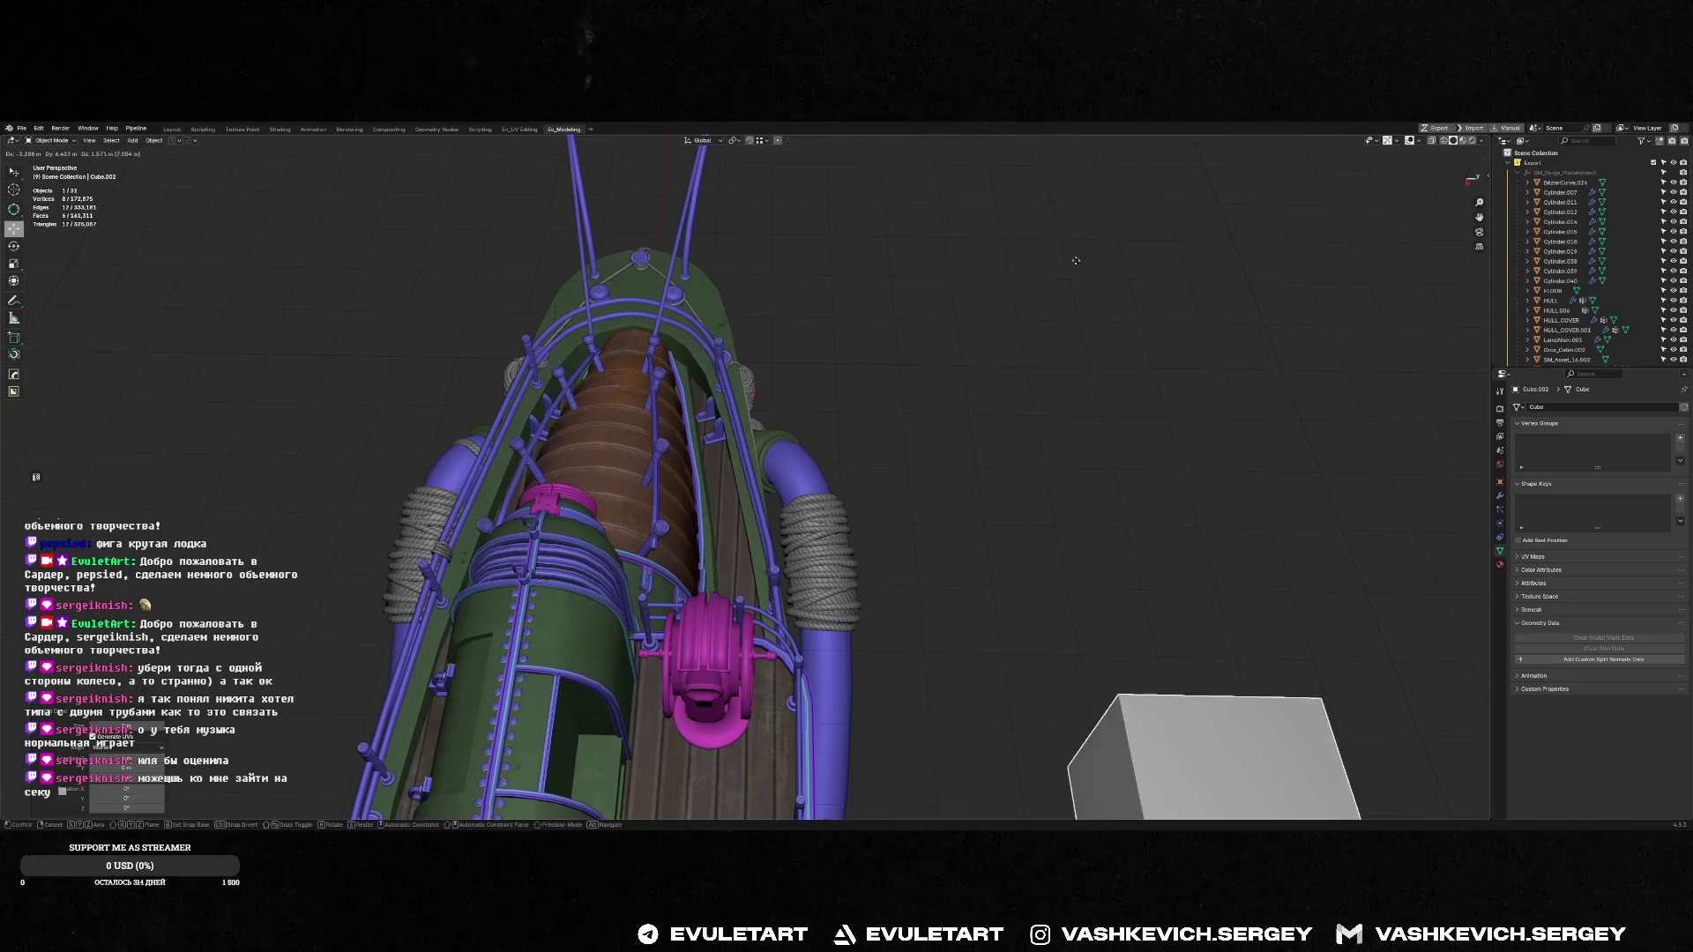
pyautogui.press('Tab')
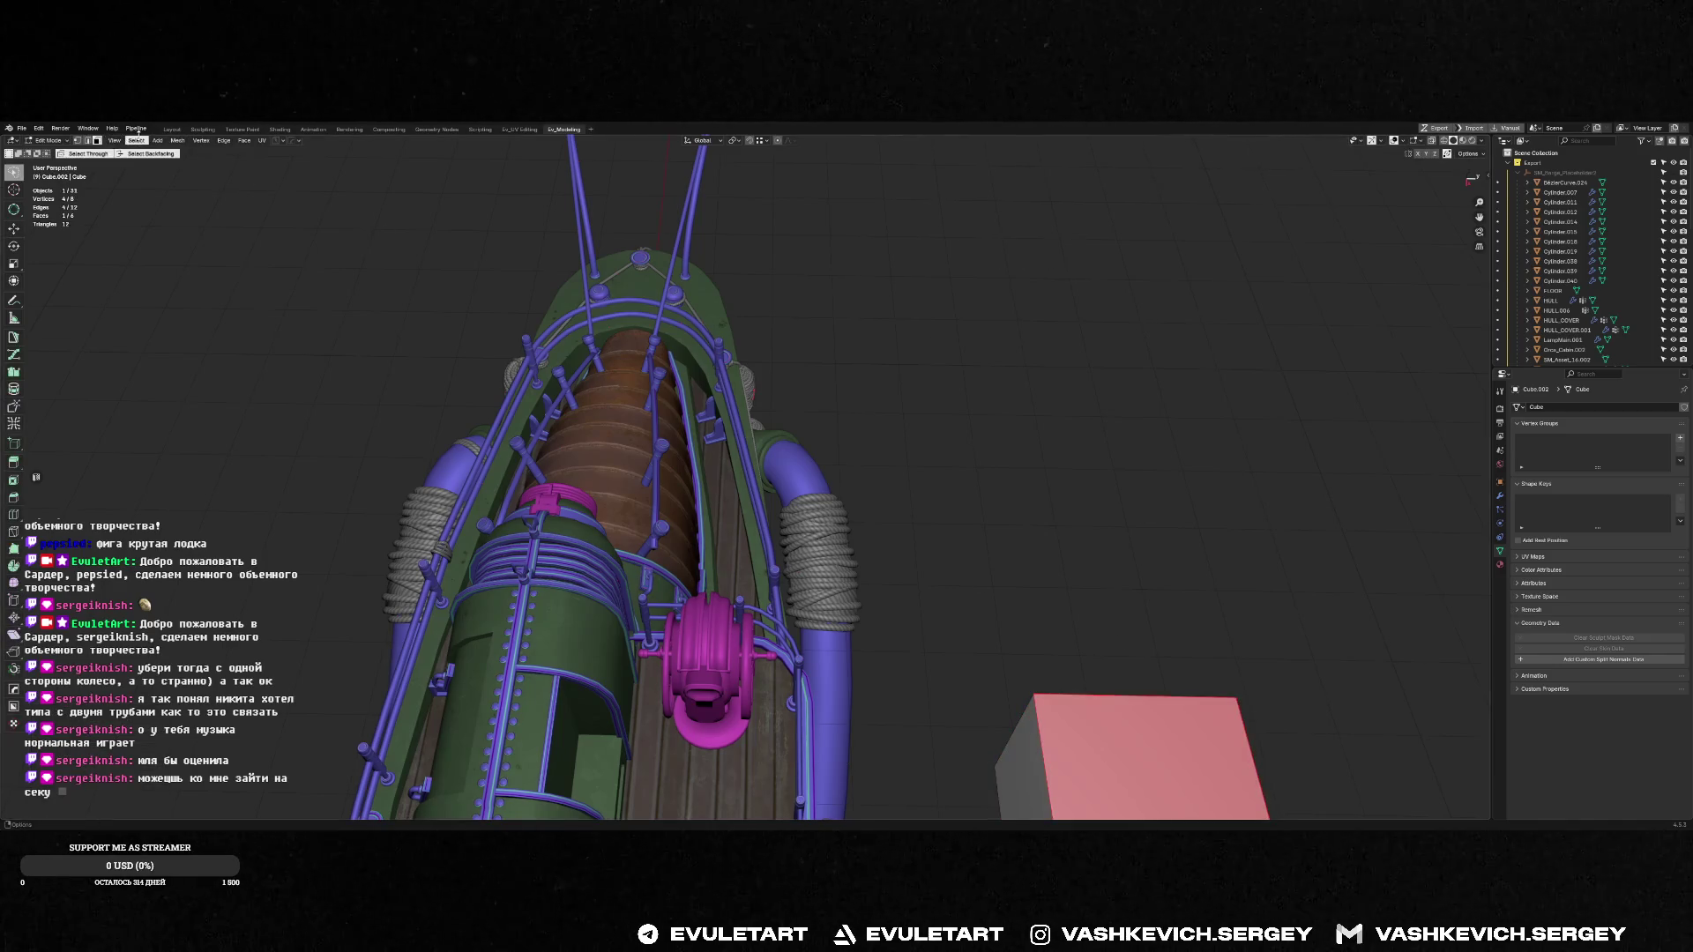
pyautogui.click(137, 141)
pyautogui.moveTo(163, 204)
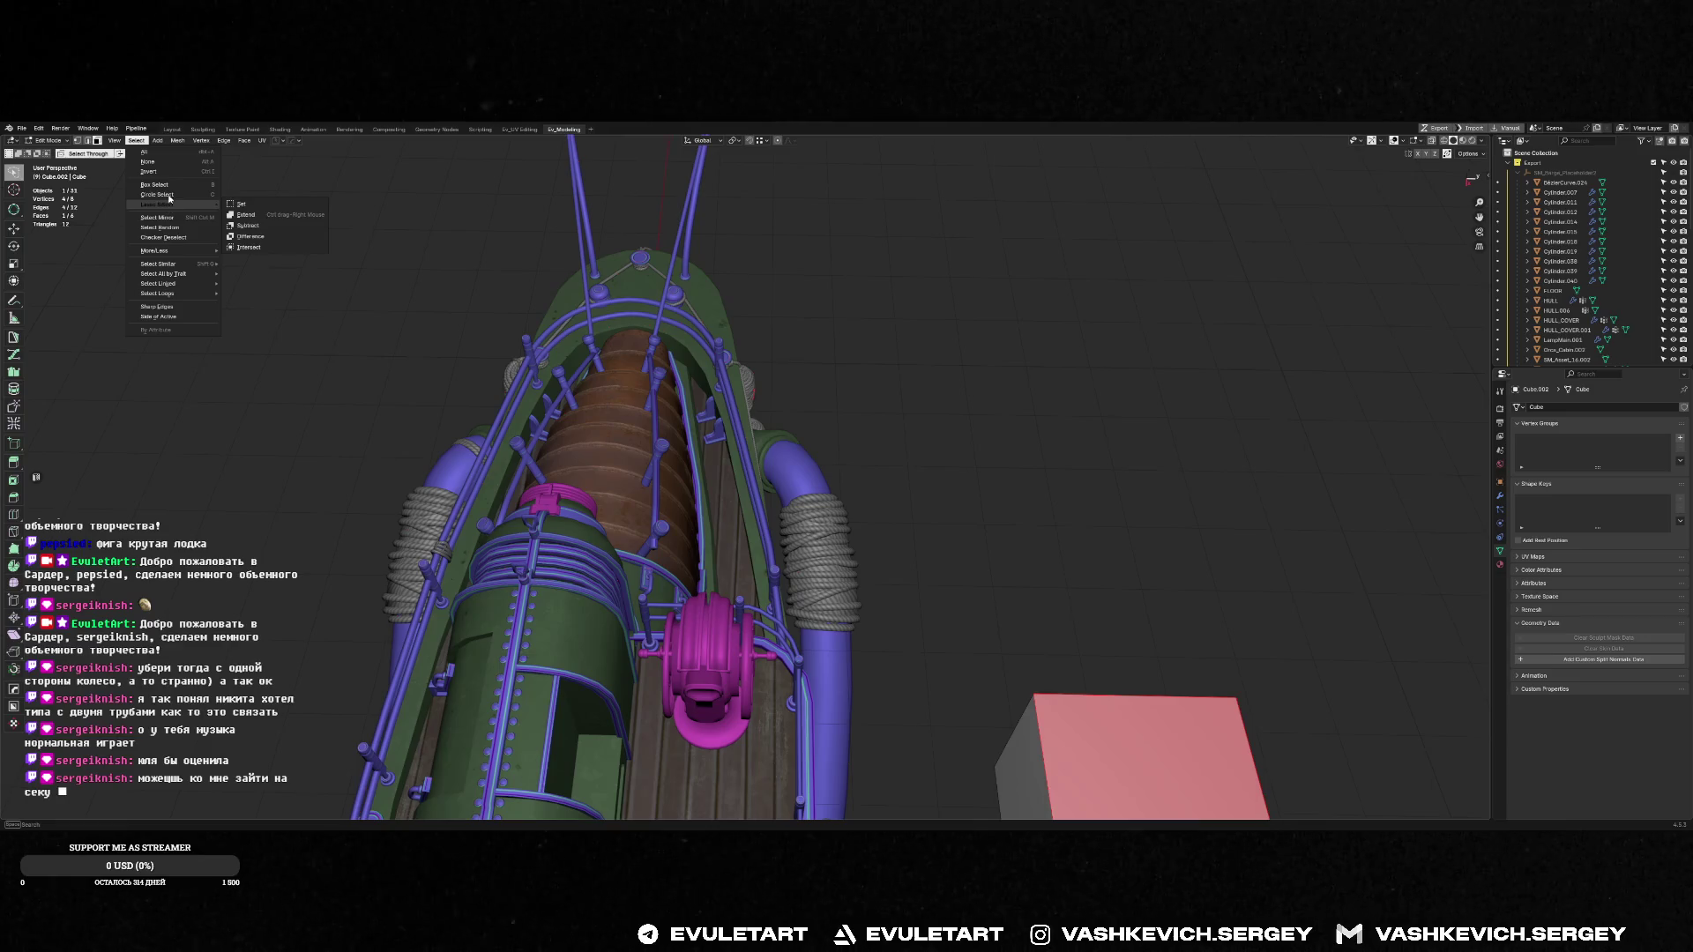
pyautogui.moveTo(190, 254)
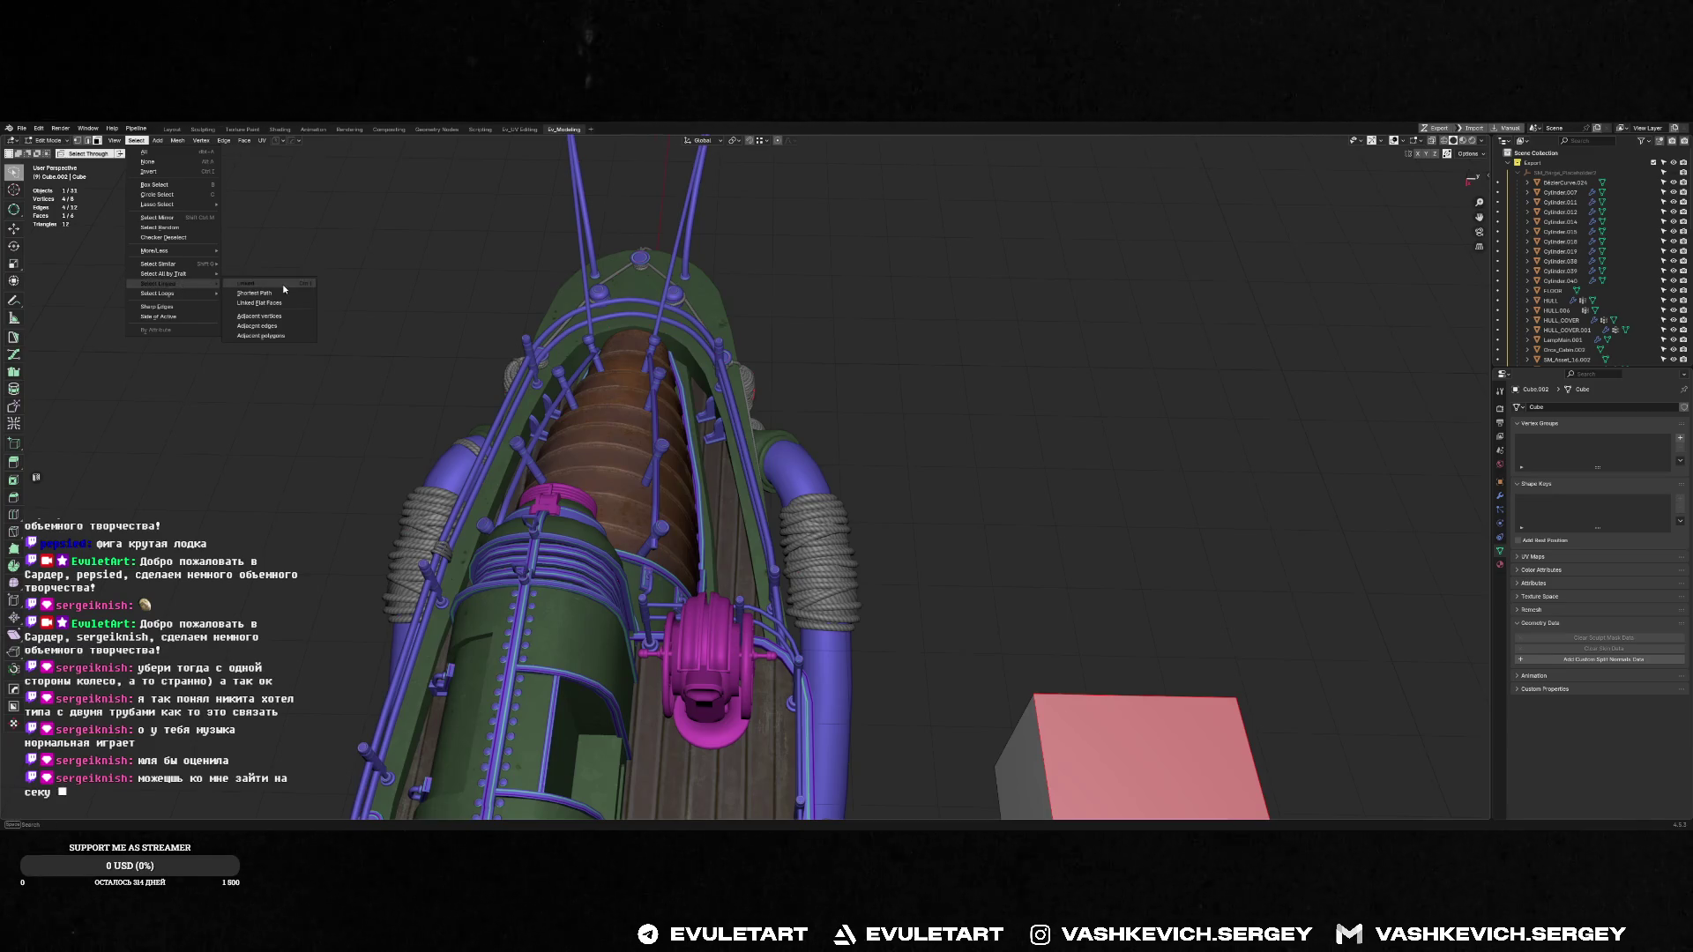
pyautogui.click(284, 288)
# Reselect the cube's top face, select the whole cube, and delete the test cube
pyautogui.moveTo(529, 397); pyautogui.dragTo(1134, 576, button='middle')
pyautogui.click(934, 616)
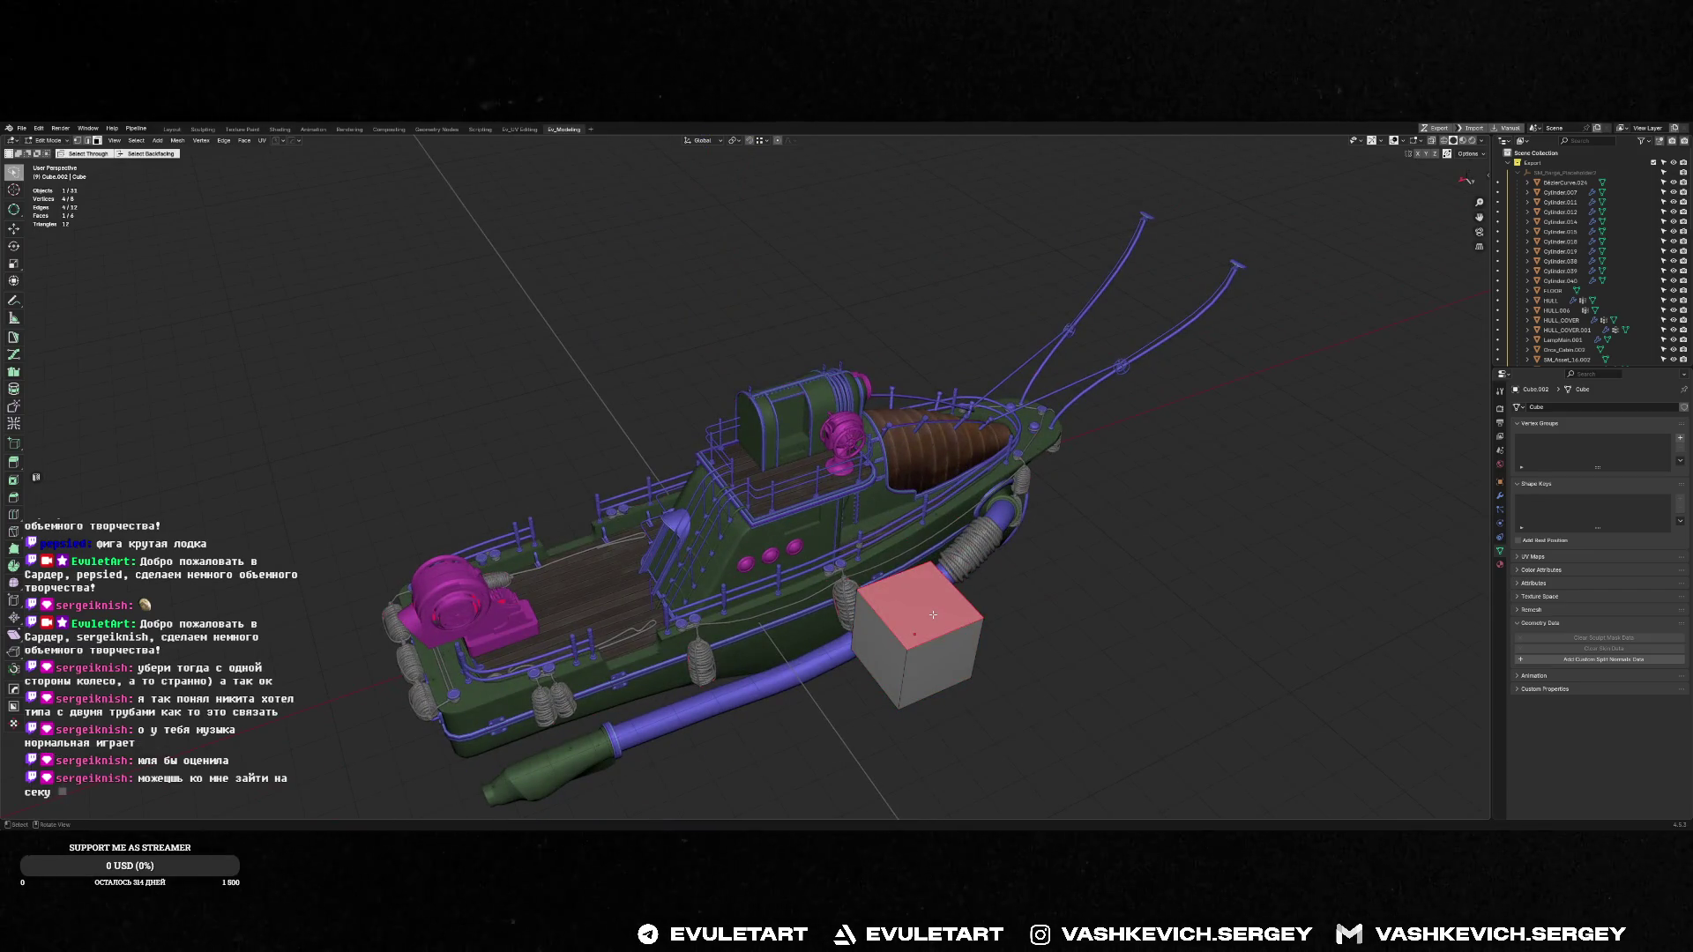
pyautogui.moveTo(934, 615); pyautogui.dragTo(911, 615, button='middle')
pyautogui.hotkey('alt', 'a')
pyautogui.click(911, 614)
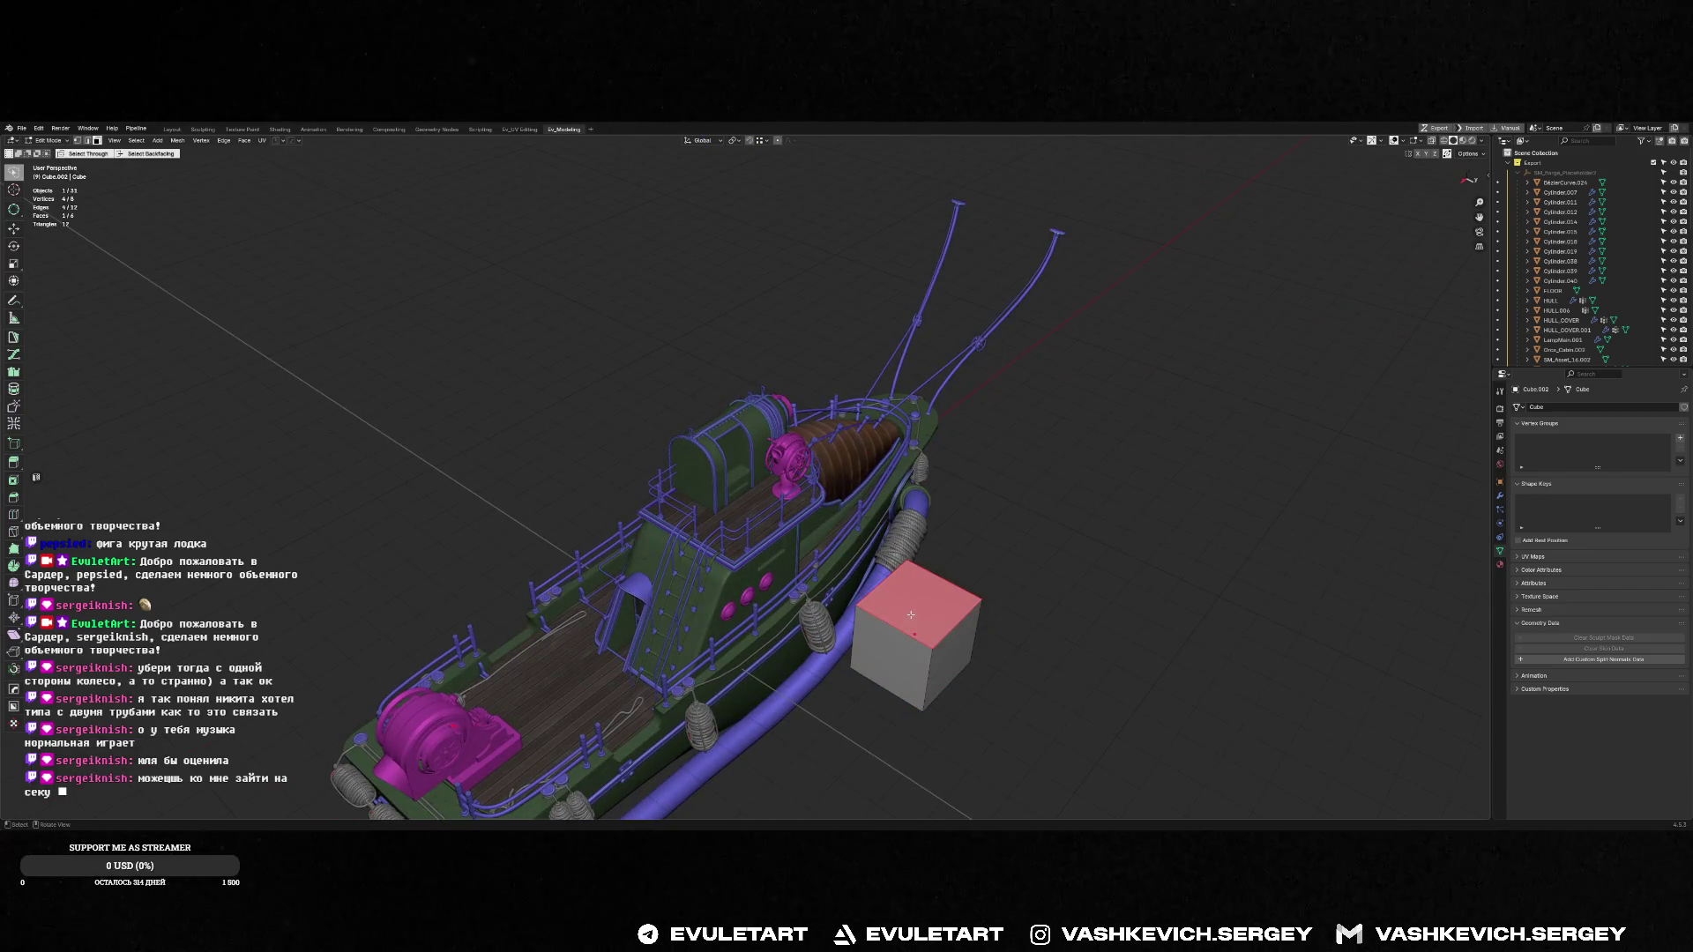
pyautogui.hotkey('ctrl', 'l')
pyautogui.press('Tab')
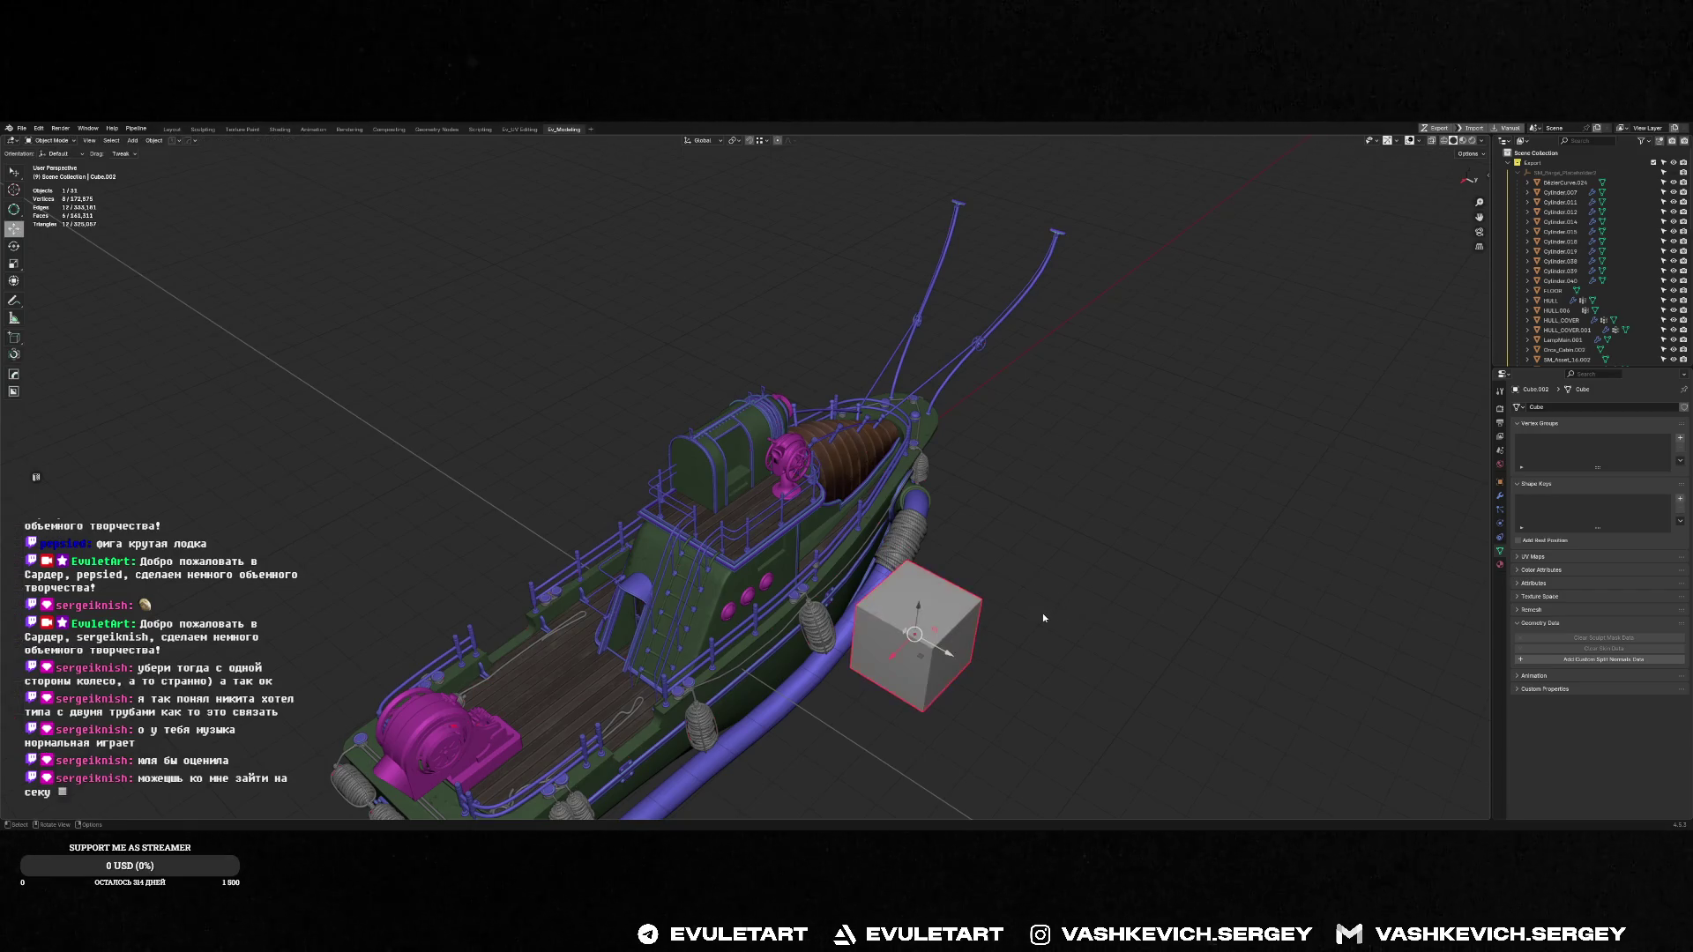
pyautogui.press('Delete')
# Return to the Discord call and drag its window off the right screen edge
pyautogui.hotkey('alt', 'Tab')
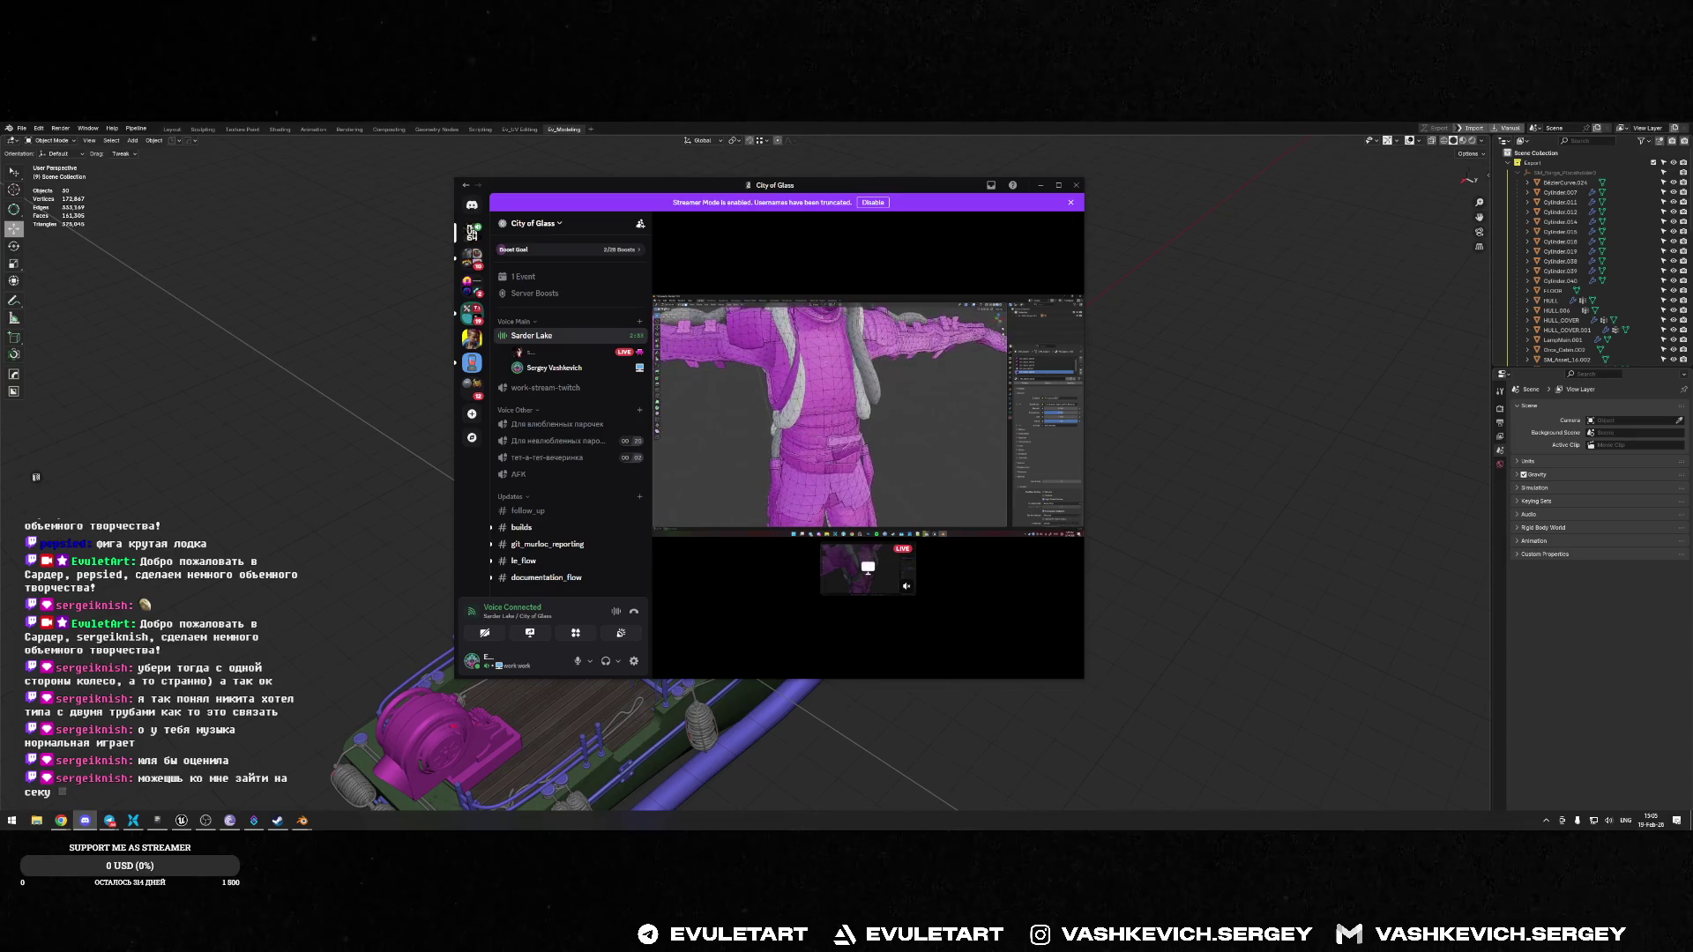
pyautogui.moveTo(1002, 585)
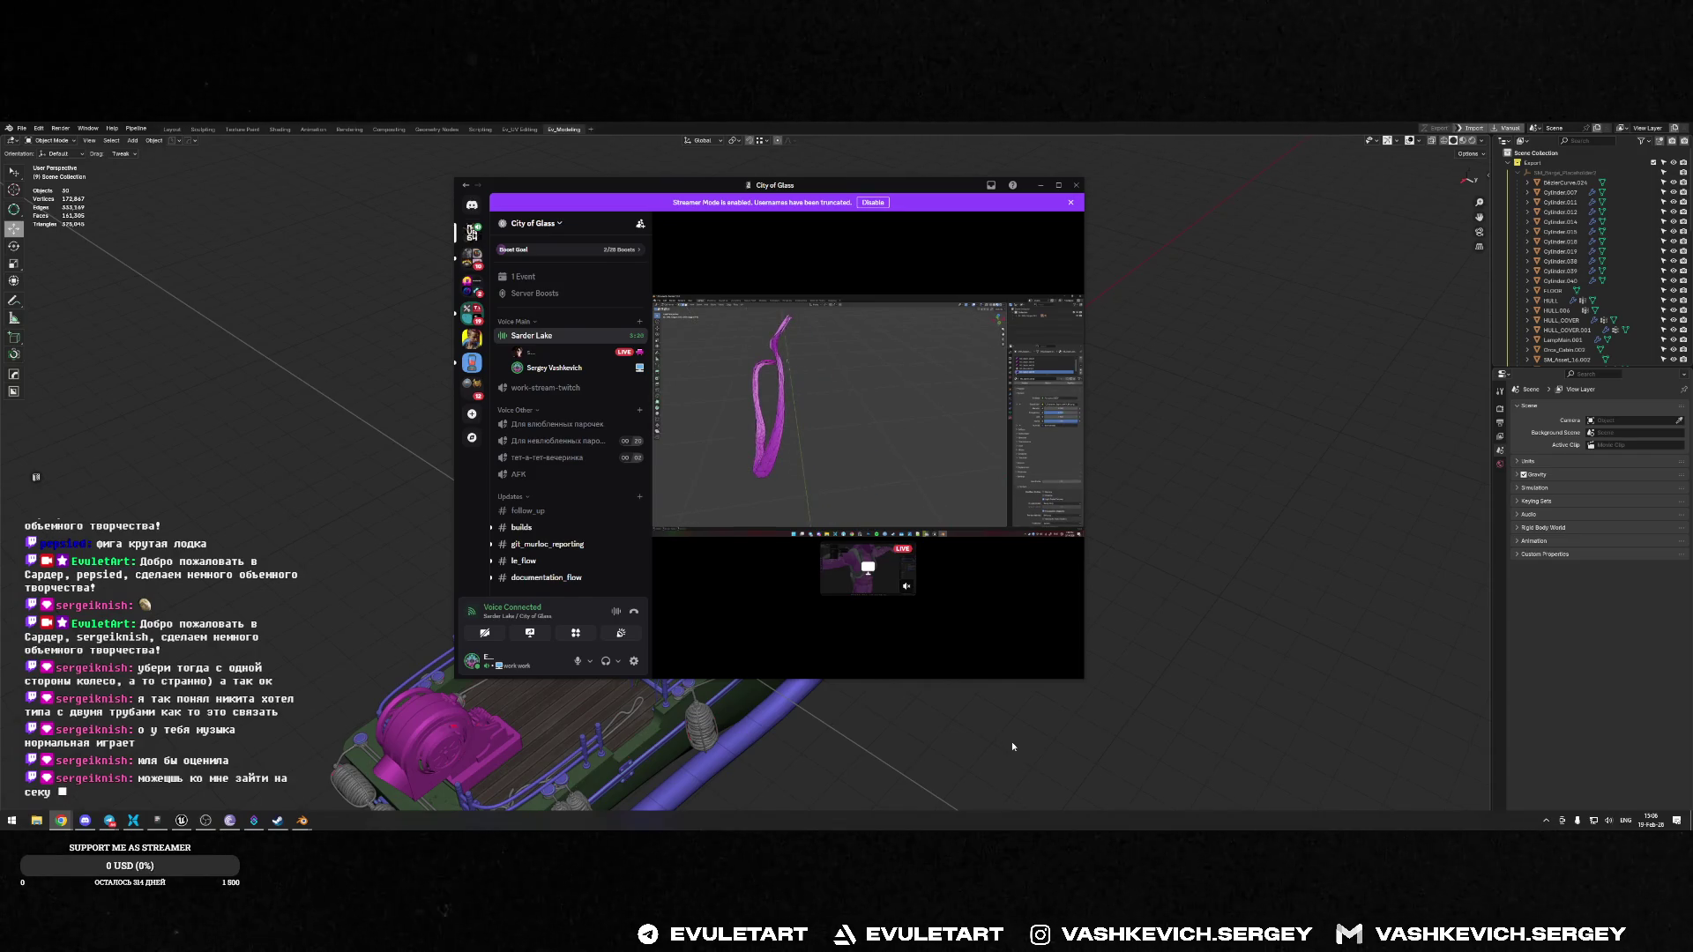
pyautogui.moveTo(963, 459)
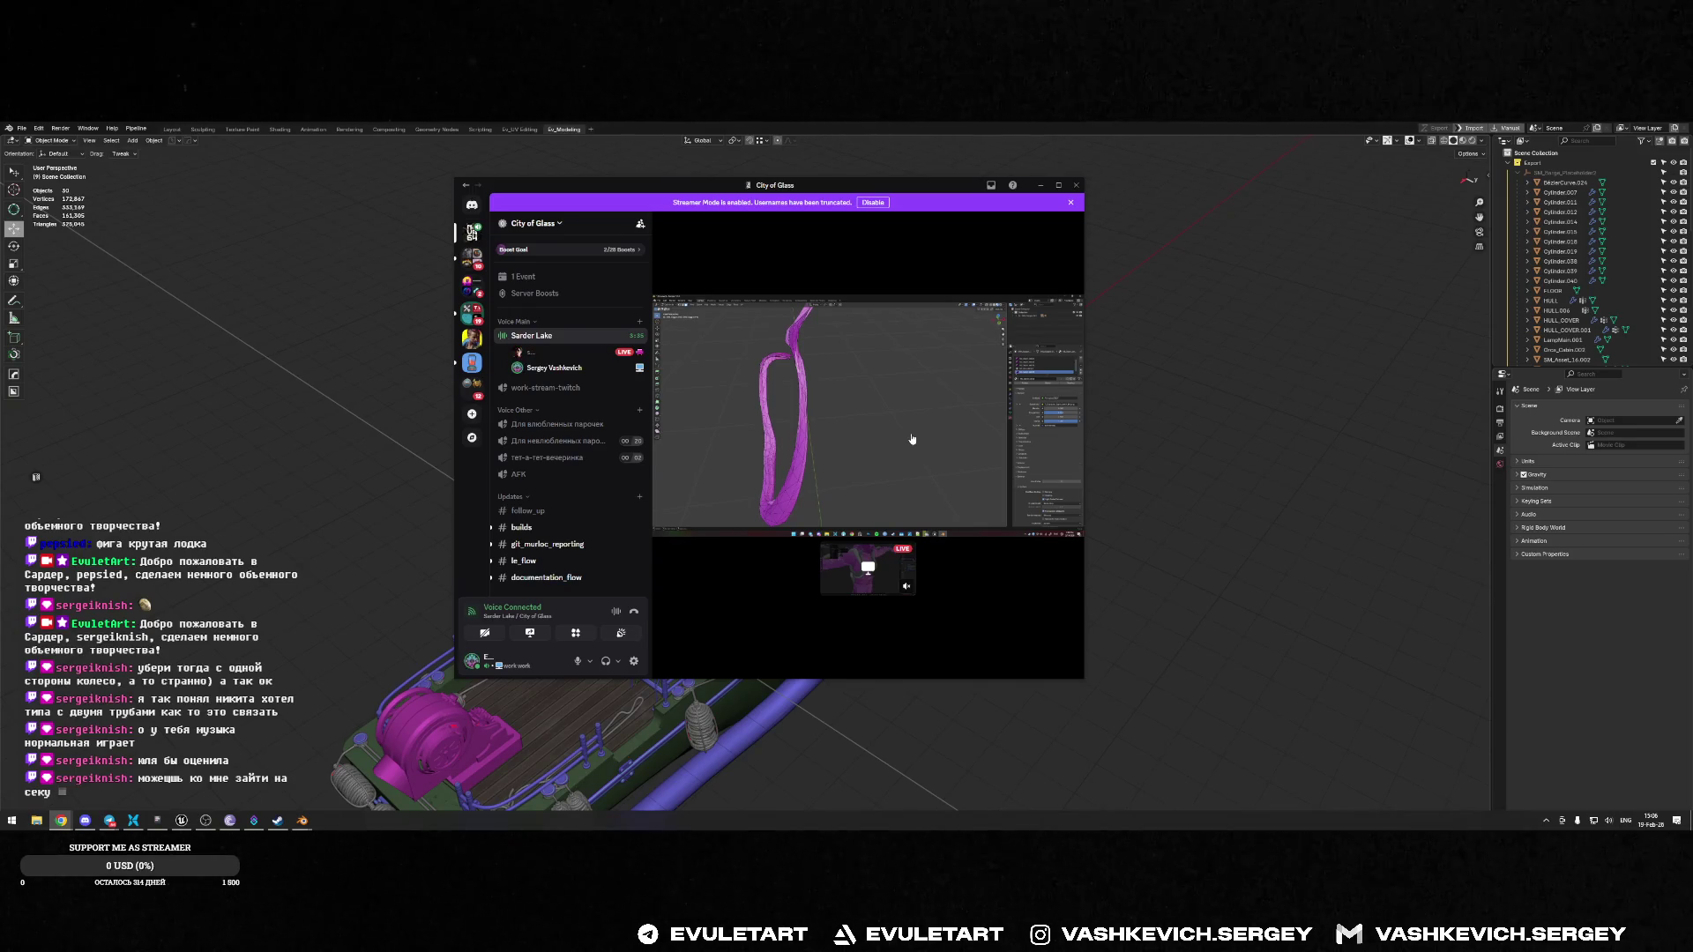
pyautogui.moveTo(817, 352)
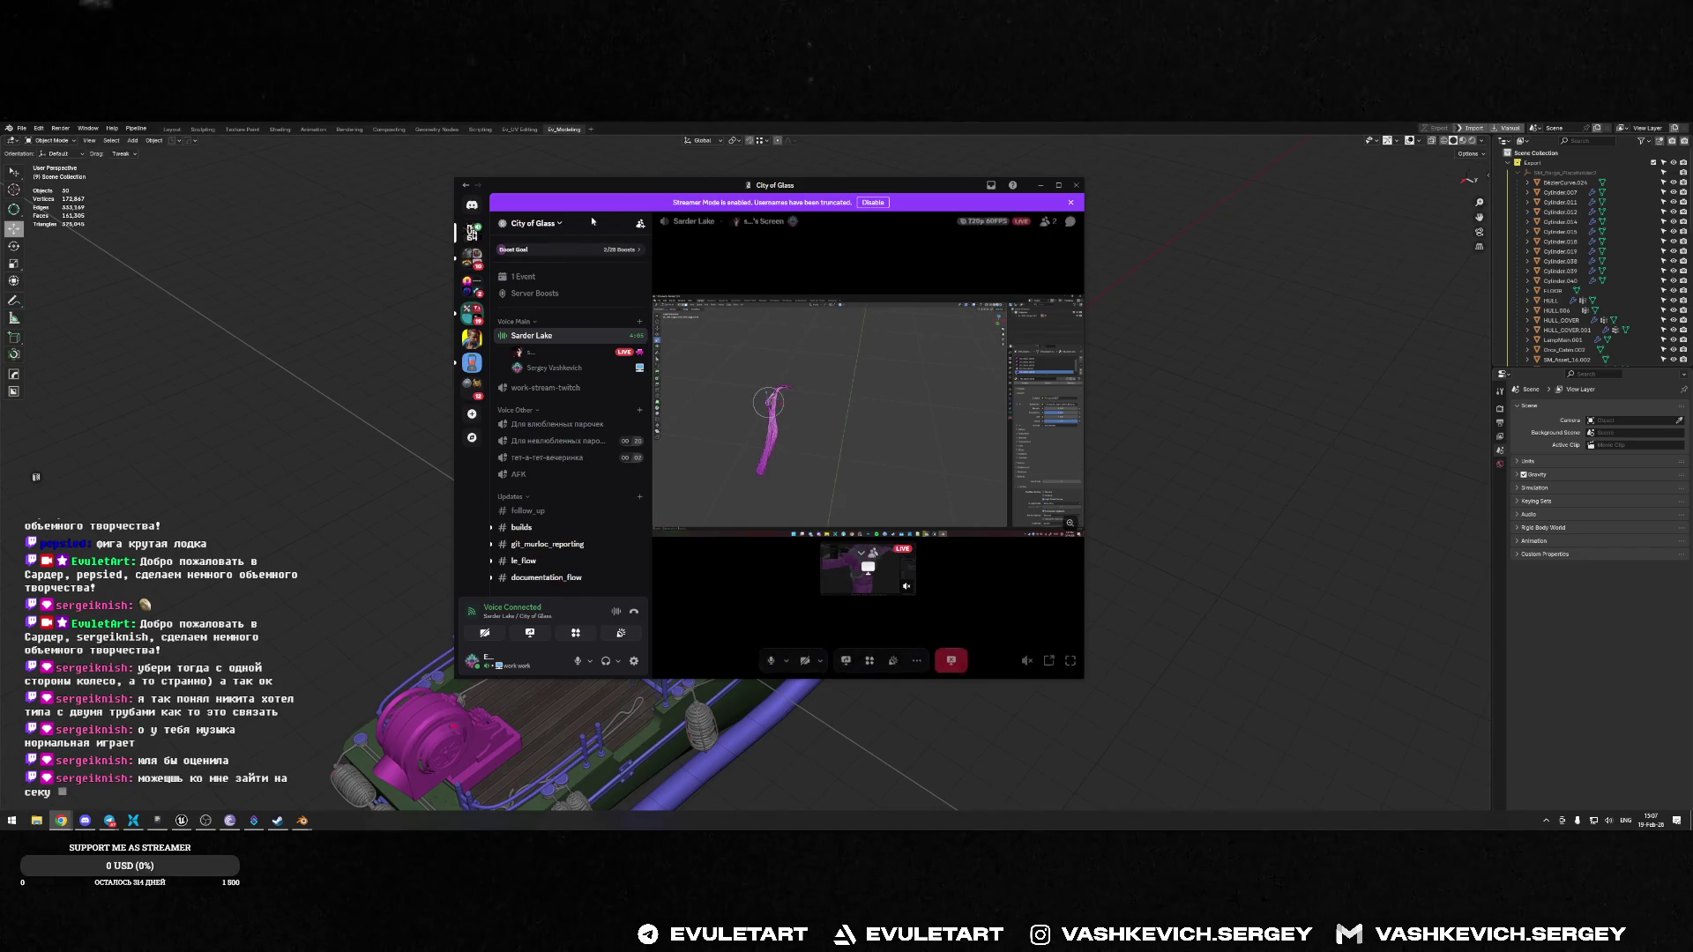
pyautogui.moveTo(637, 191); pyautogui.dragTo(1692, 265)
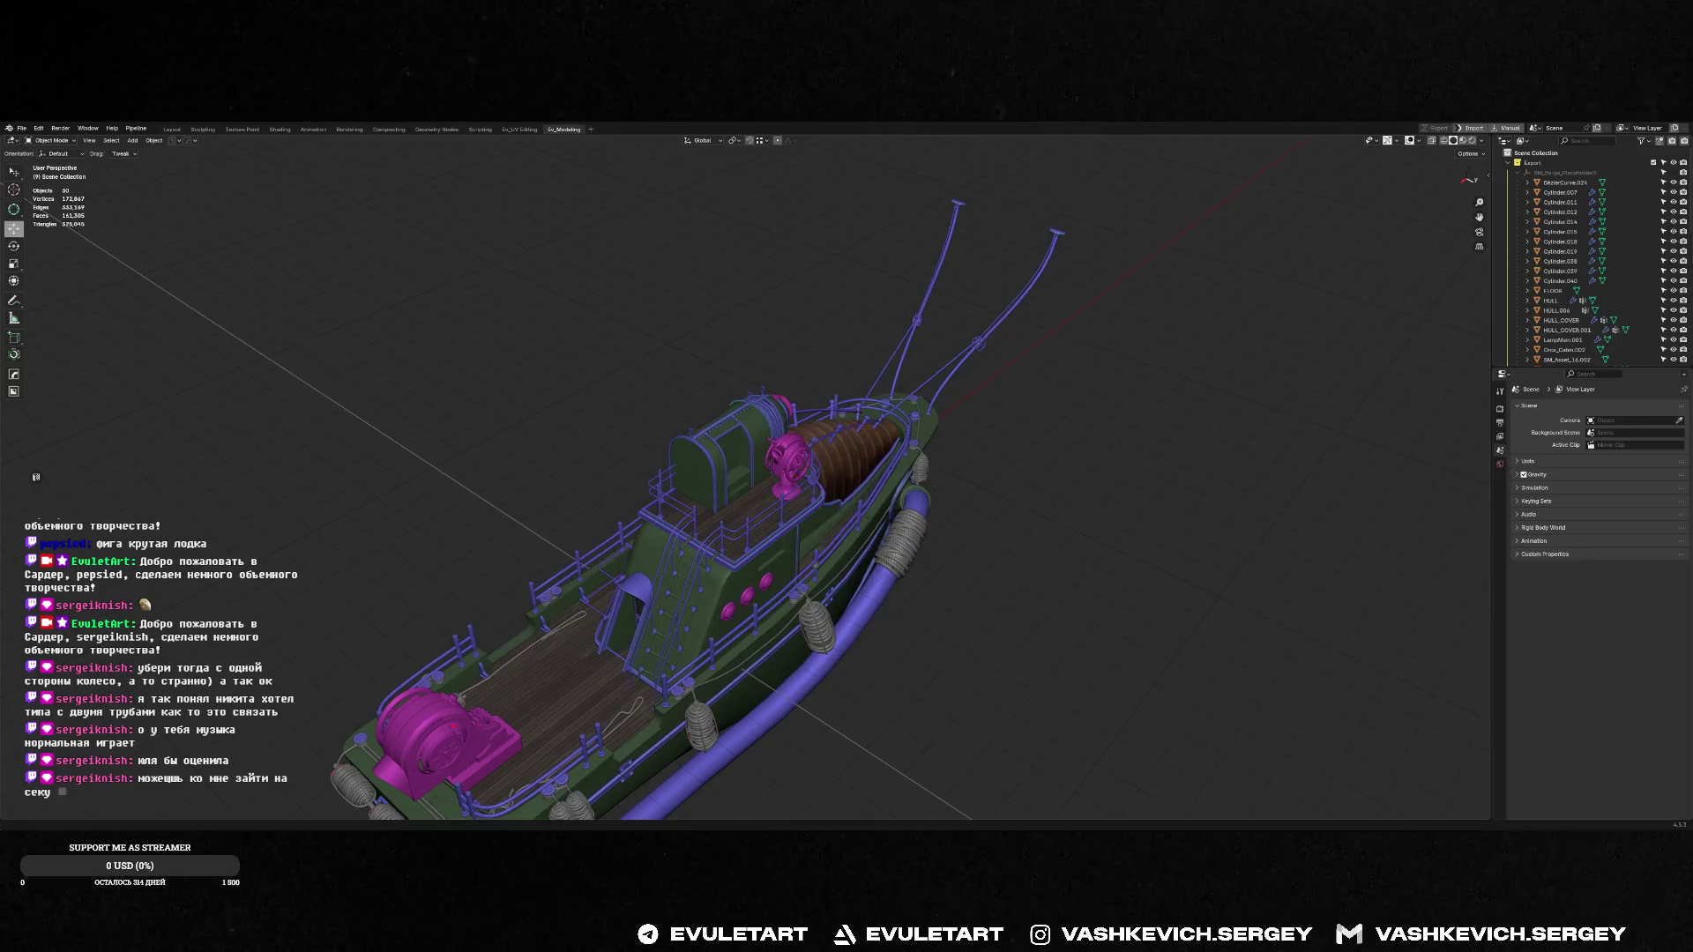
# Switch to the grey-model Blender file and orbit around to the boat's other side
pyautogui.moveTo(705, 414)
pyautogui.mouseDown(button='middle')
pyautogui.moveTo(862, 432)
pyautogui.moveTo(756, 420)
pyautogui.moveTo(770, 379)
pyautogui.mouseUp(button='middle')
pyautogui.hotkey('alt', 'Tab')
pyautogui.press('Tab')
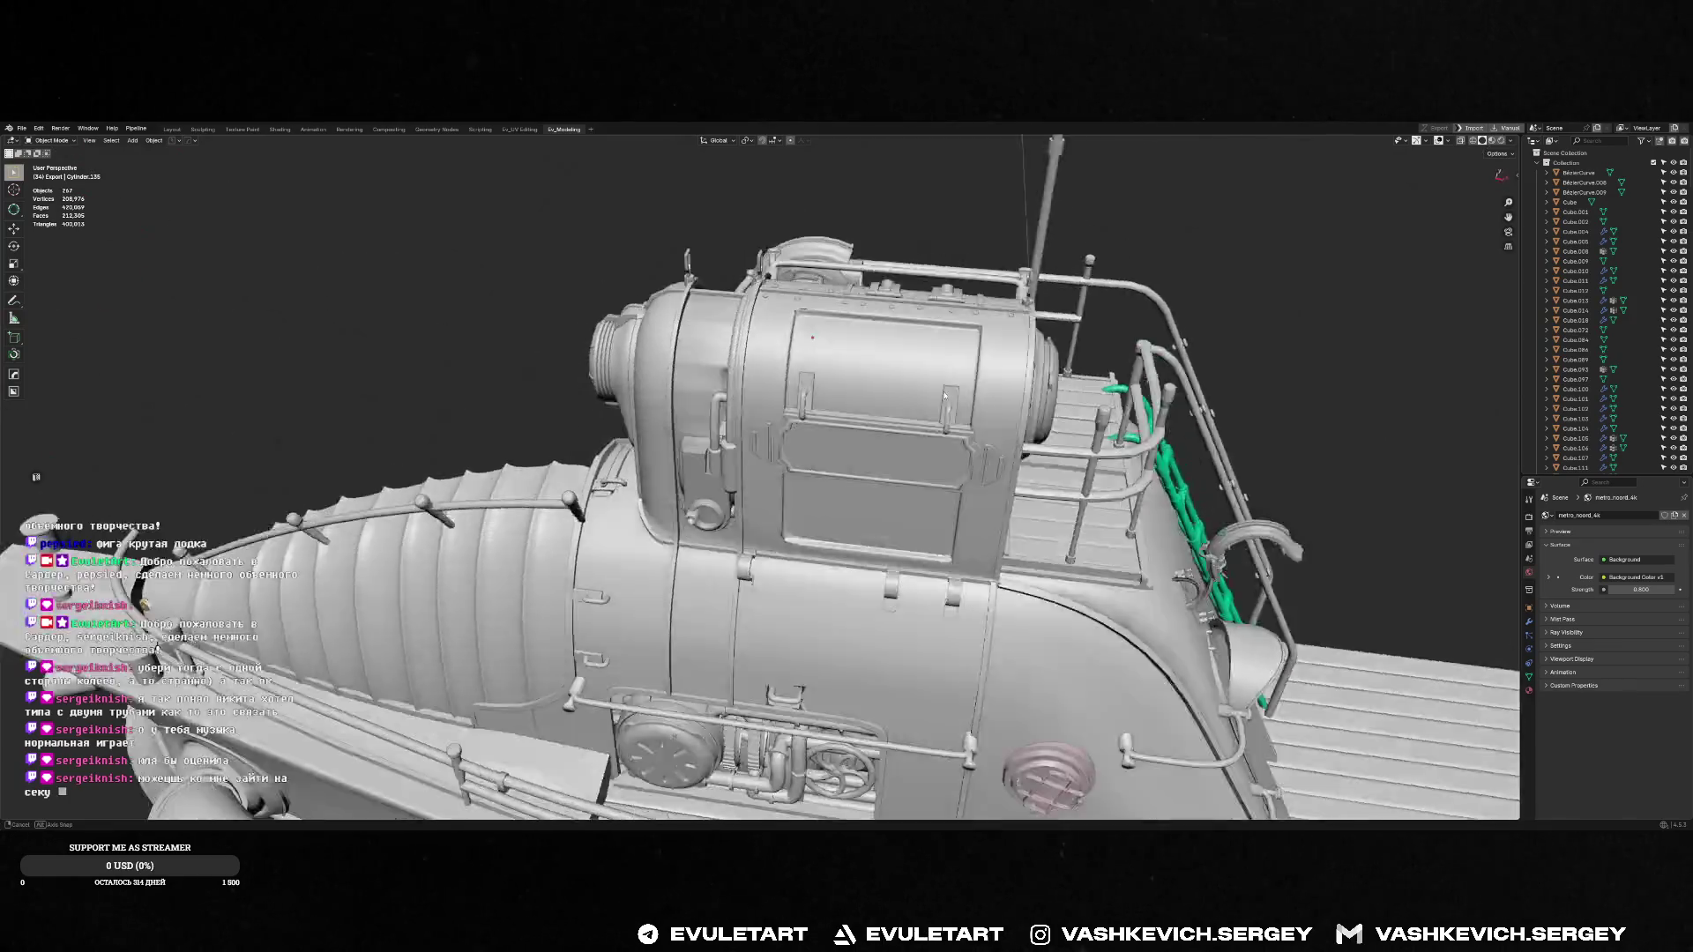
pyautogui.moveTo(944, 395)
pyautogui.mouseDown(button='middle')
pyautogui.moveTo(529, 410)
pyautogui.moveTo(537, 441)
pyautogui.moveTo(480, 452)
pyautogui.mouseUp(button='middle')
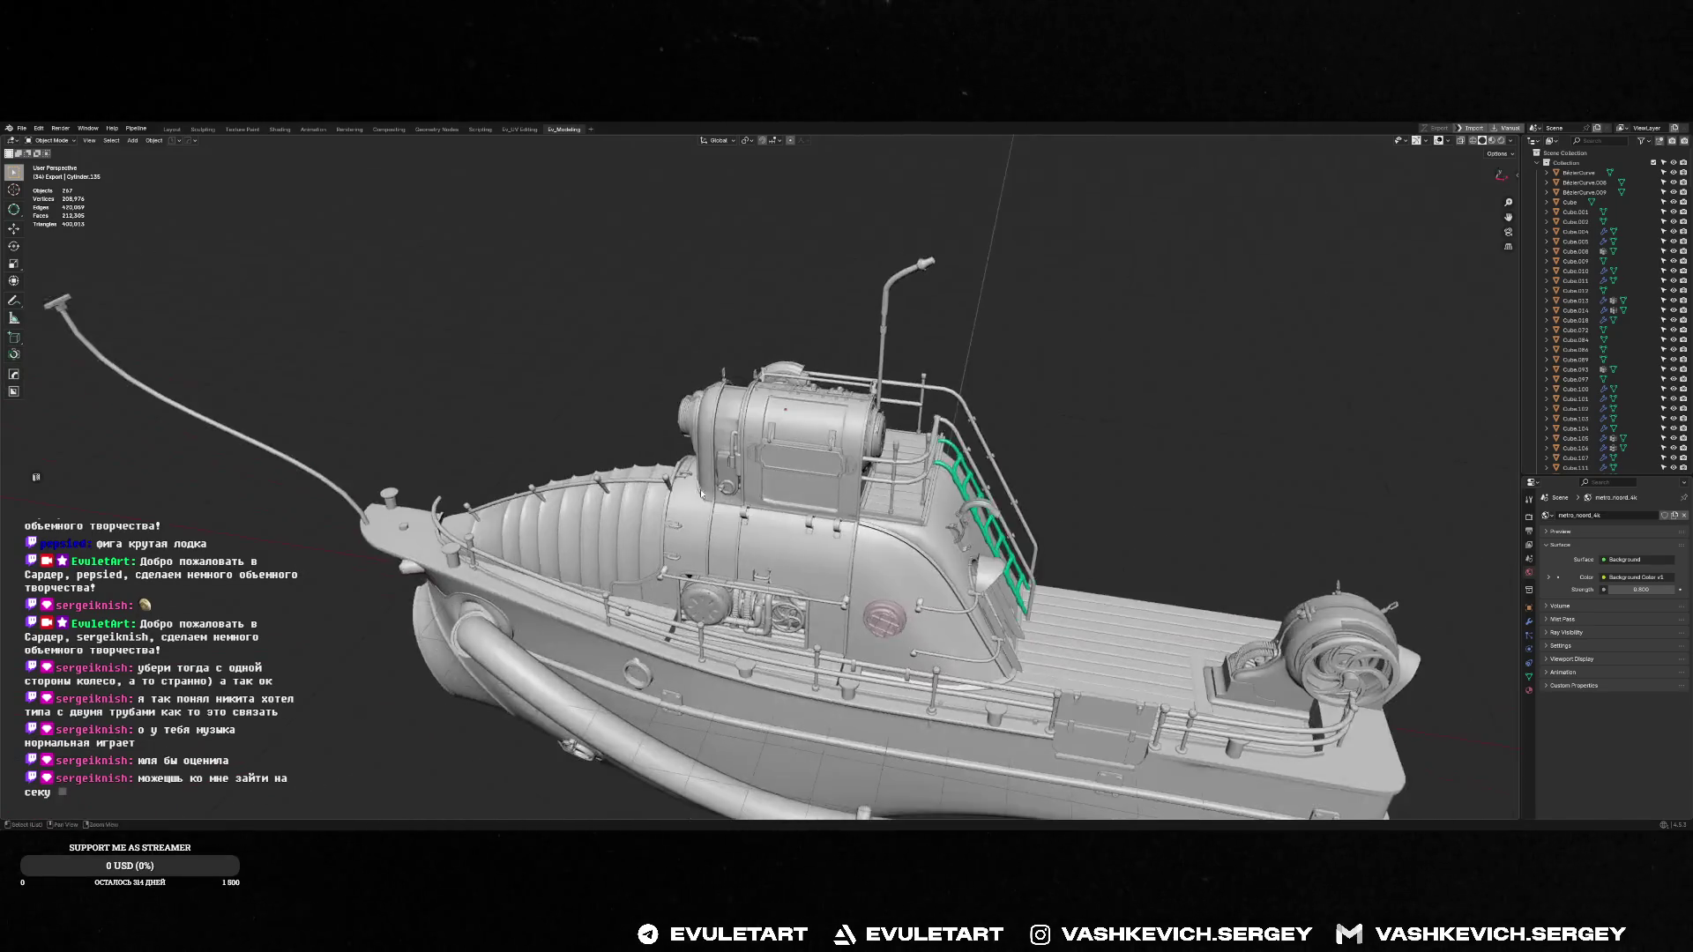
# In the coloured barge file, export the mesh via Quick Favorites and switch to Unreal
pyautogui.hotkey('alt', 'Tab')
pyautogui.moveTo(816, 411)
pyautogui.mouseDown(button='middle')
pyautogui.moveTo(920, 430)
pyautogui.moveTo(1012, 410)
pyautogui.mouseUp(button='middle')
pyautogui.scroll(-3, 923, 439)
pyautogui.scroll(8, 749, 458)
pyautogui.press('q')
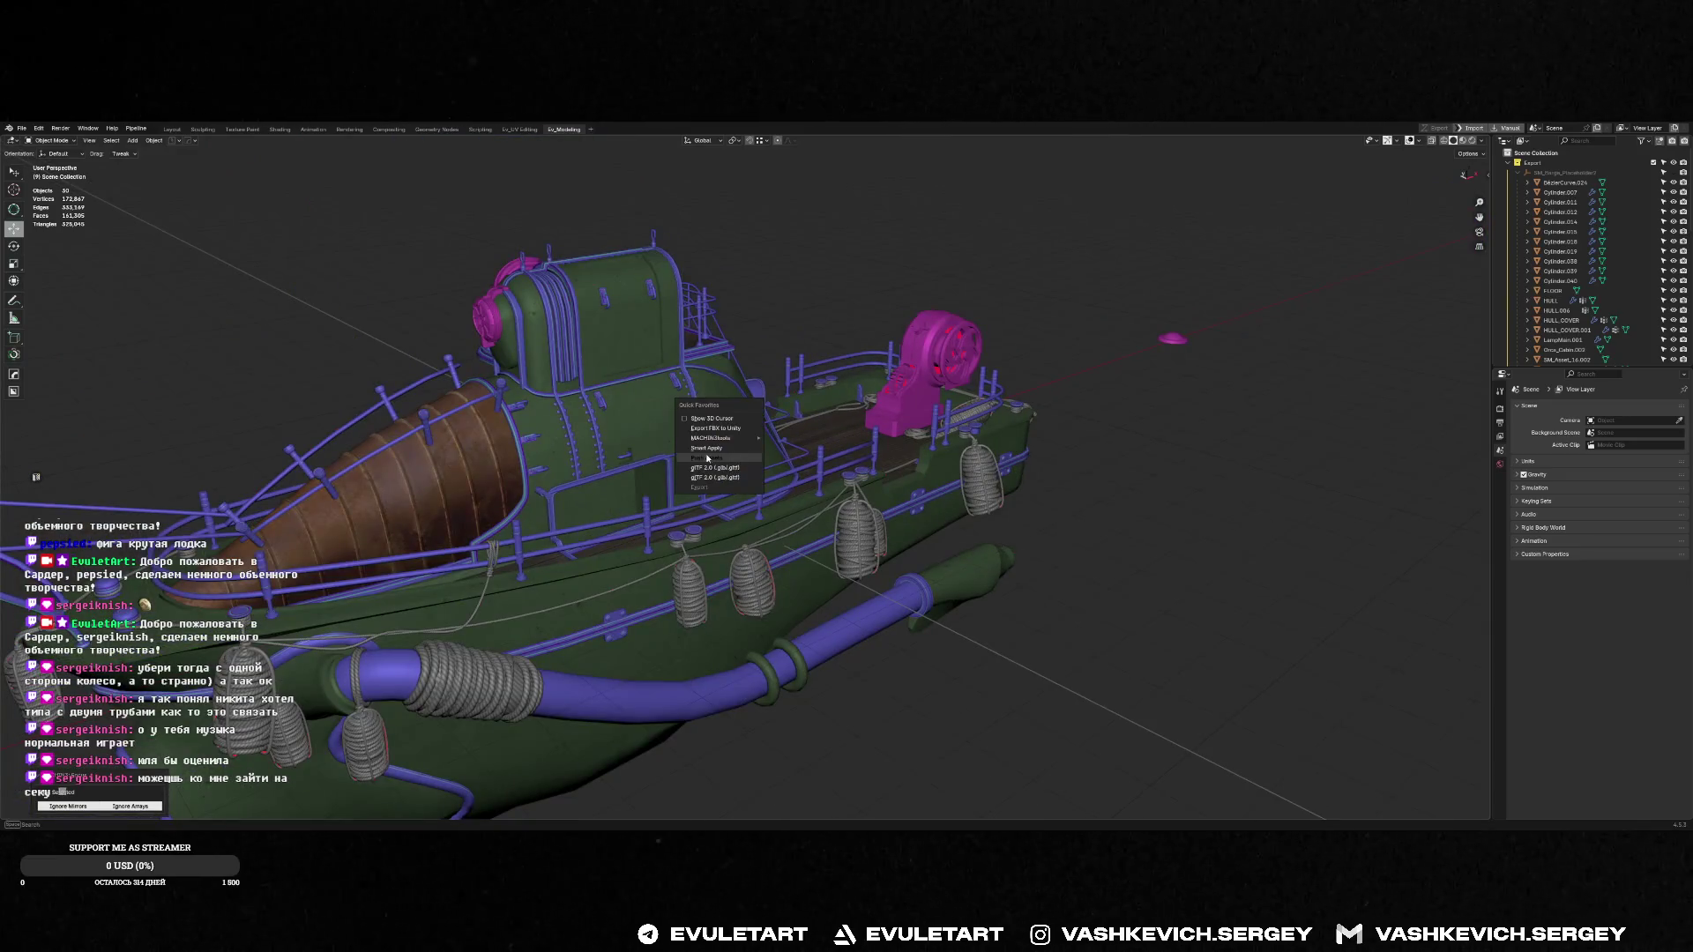
pyautogui.click(710, 459)
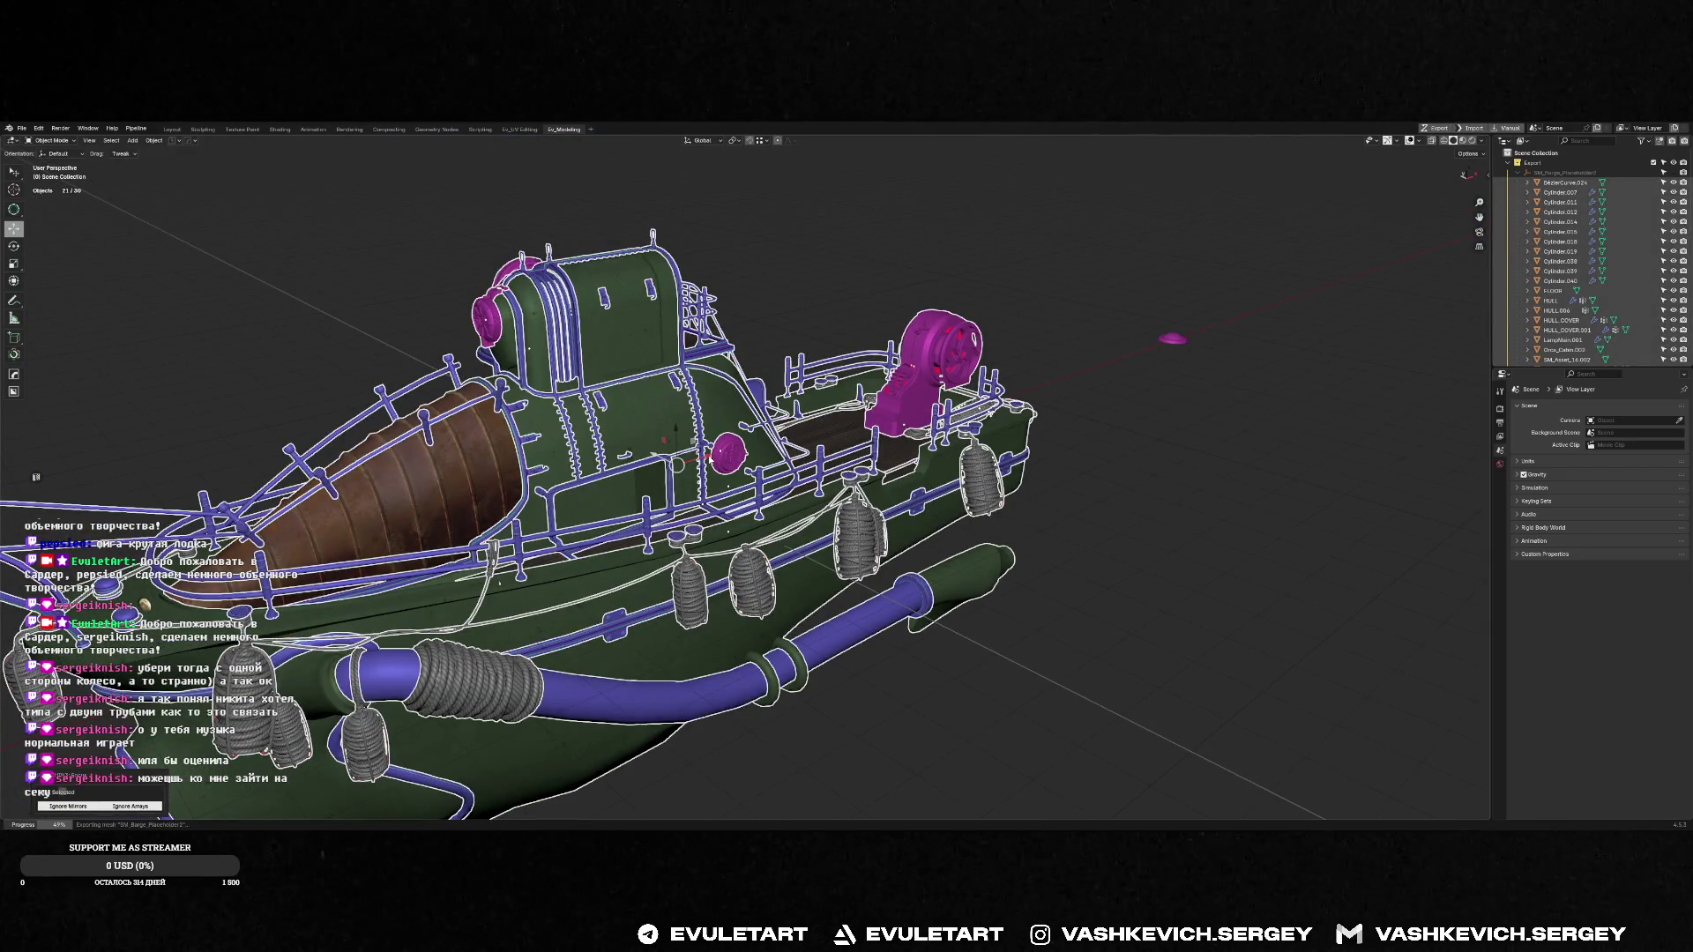
pyautogui.hotkey('alt', 'Tab')
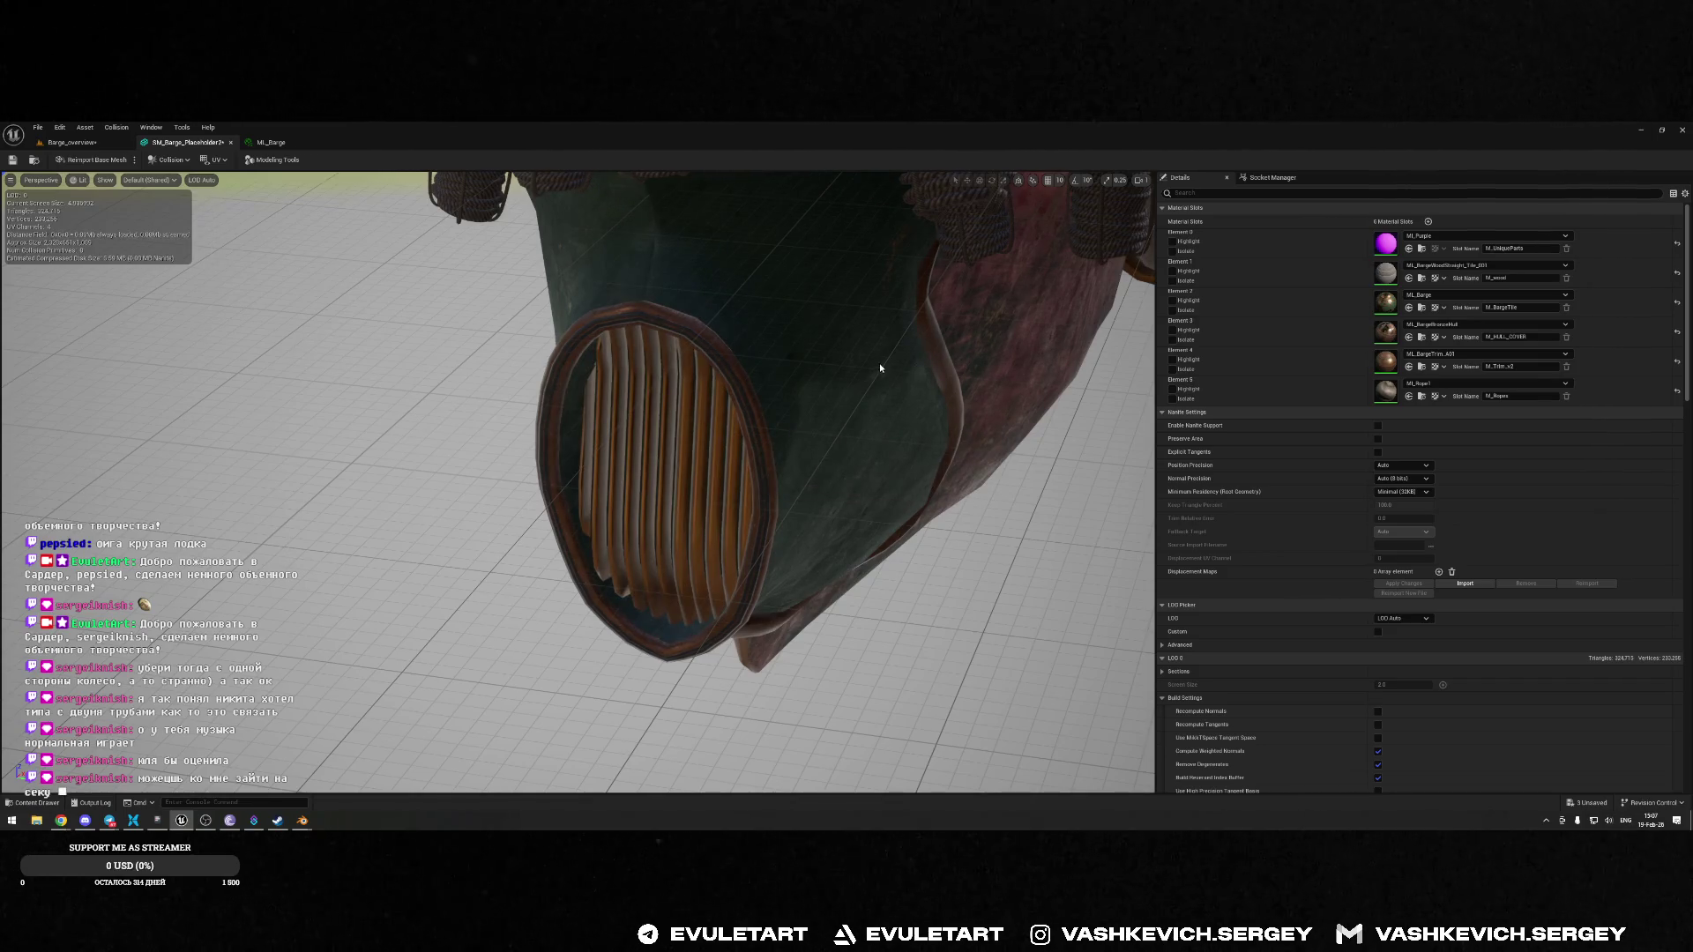
# Orbit Unreal's view over the barge's pipe, deck and purple stern, then return to the grey Blender model
pyautogui.moveTo(880, 368); pyautogui.dragTo(880, 368, button='right')
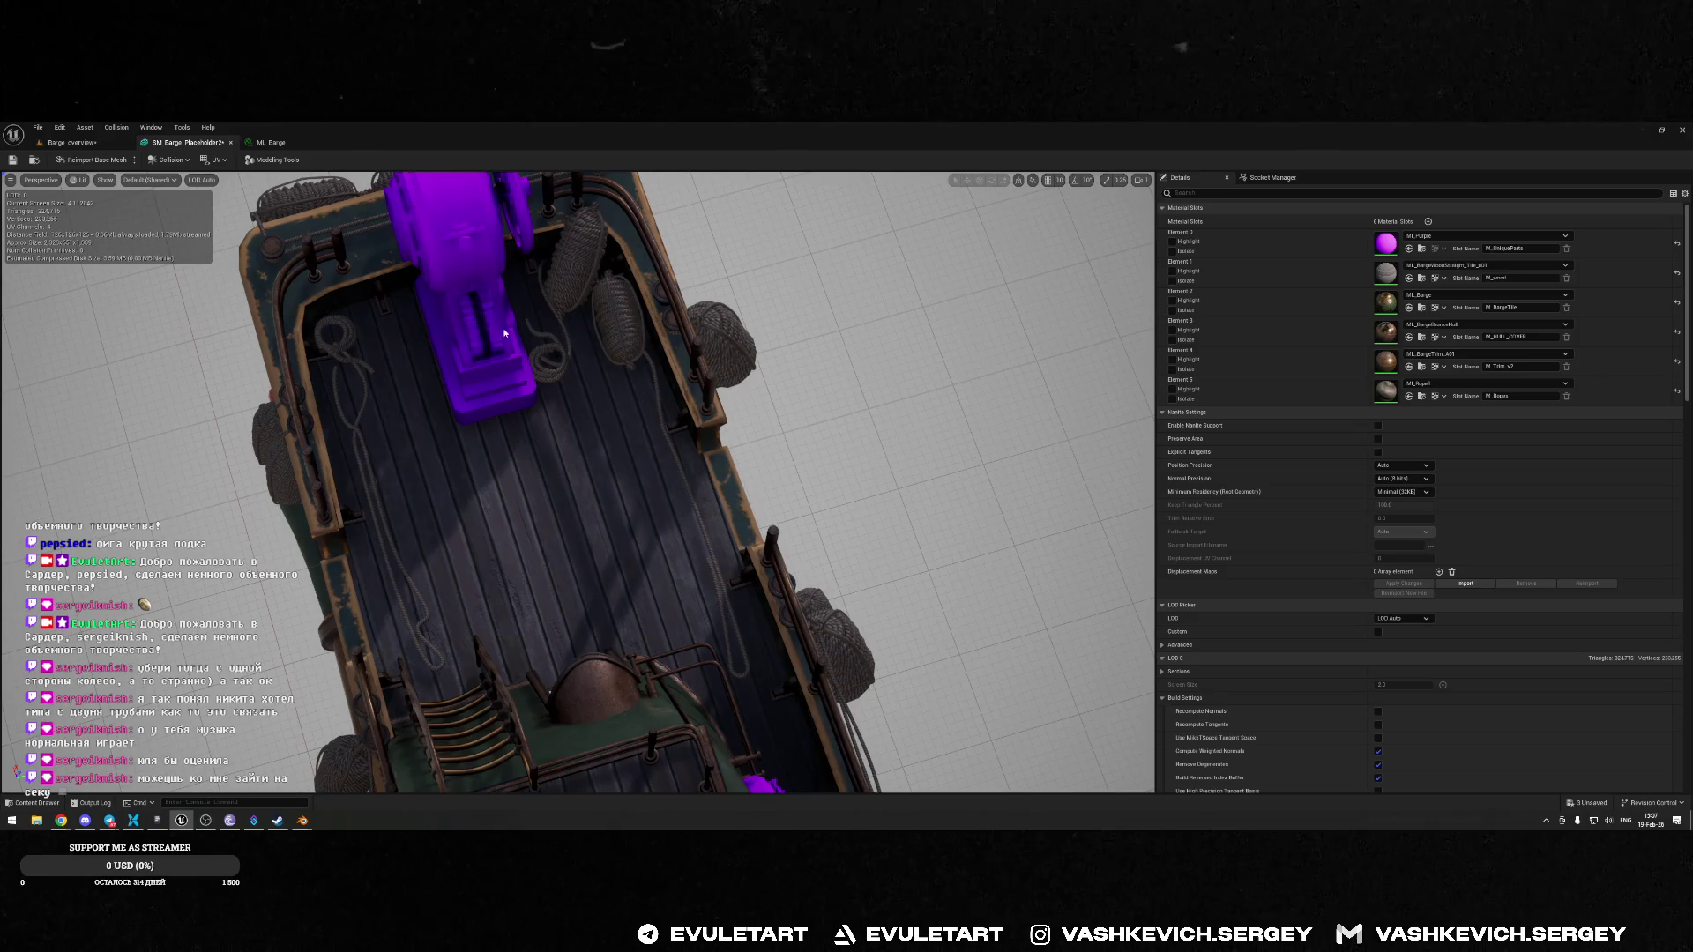
pyautogui.moveTo(658, 348); pyautogui.dragTo(603, 345, button='right')
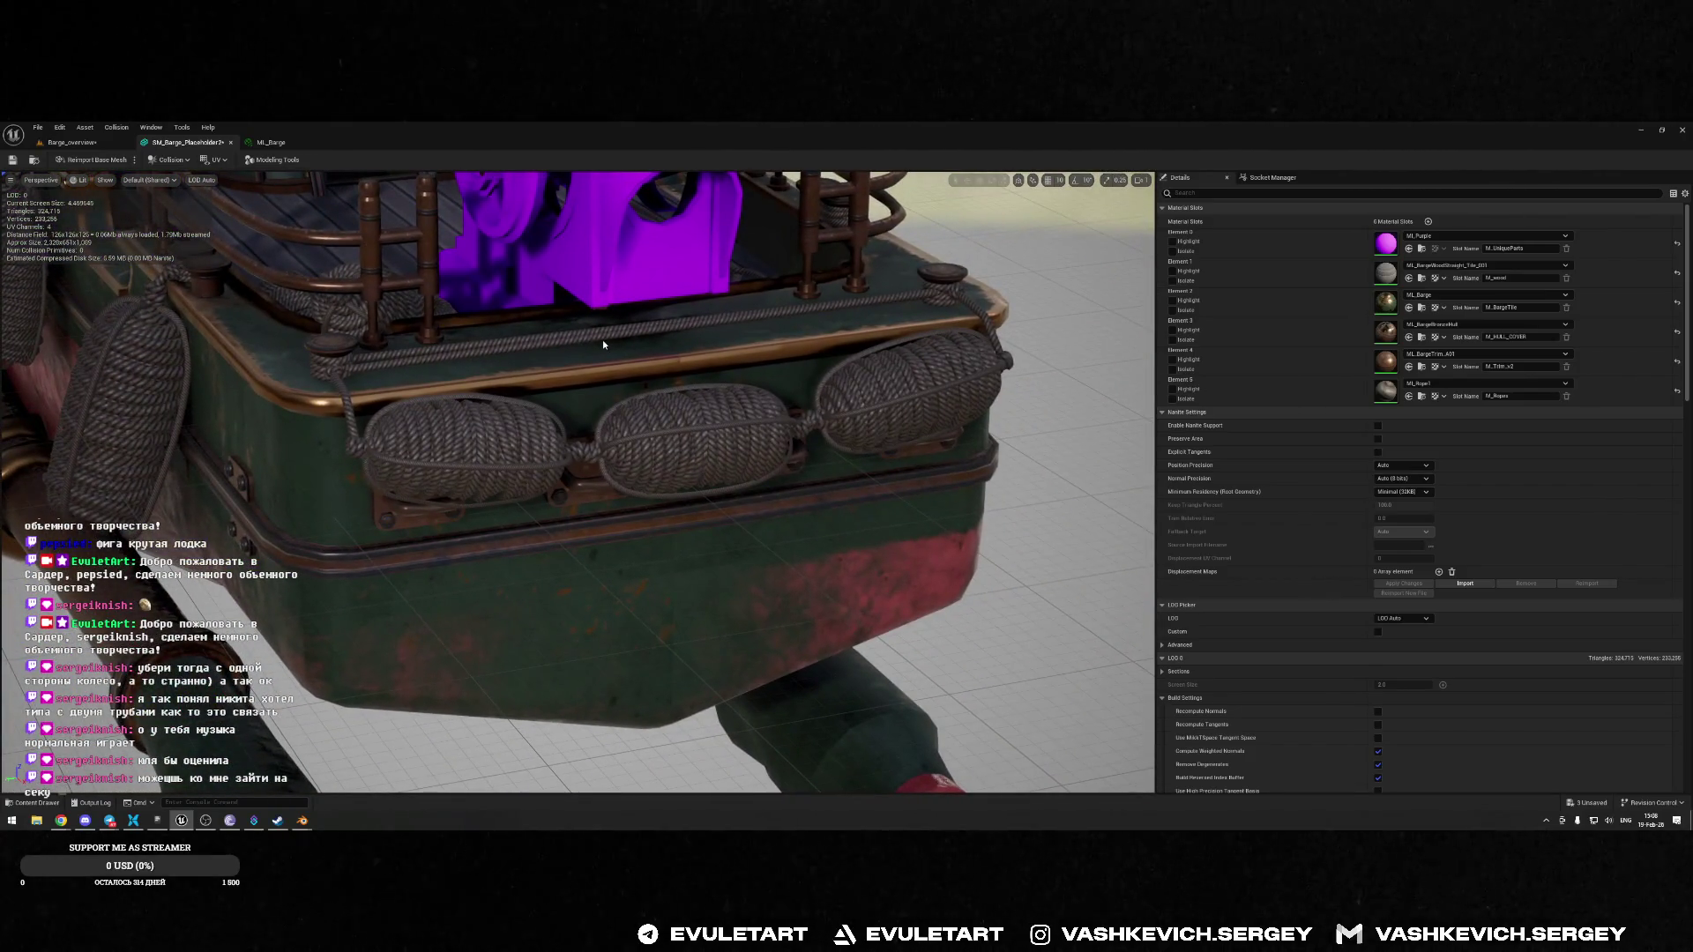
pyautogui.scroll(-5, 599, 338)
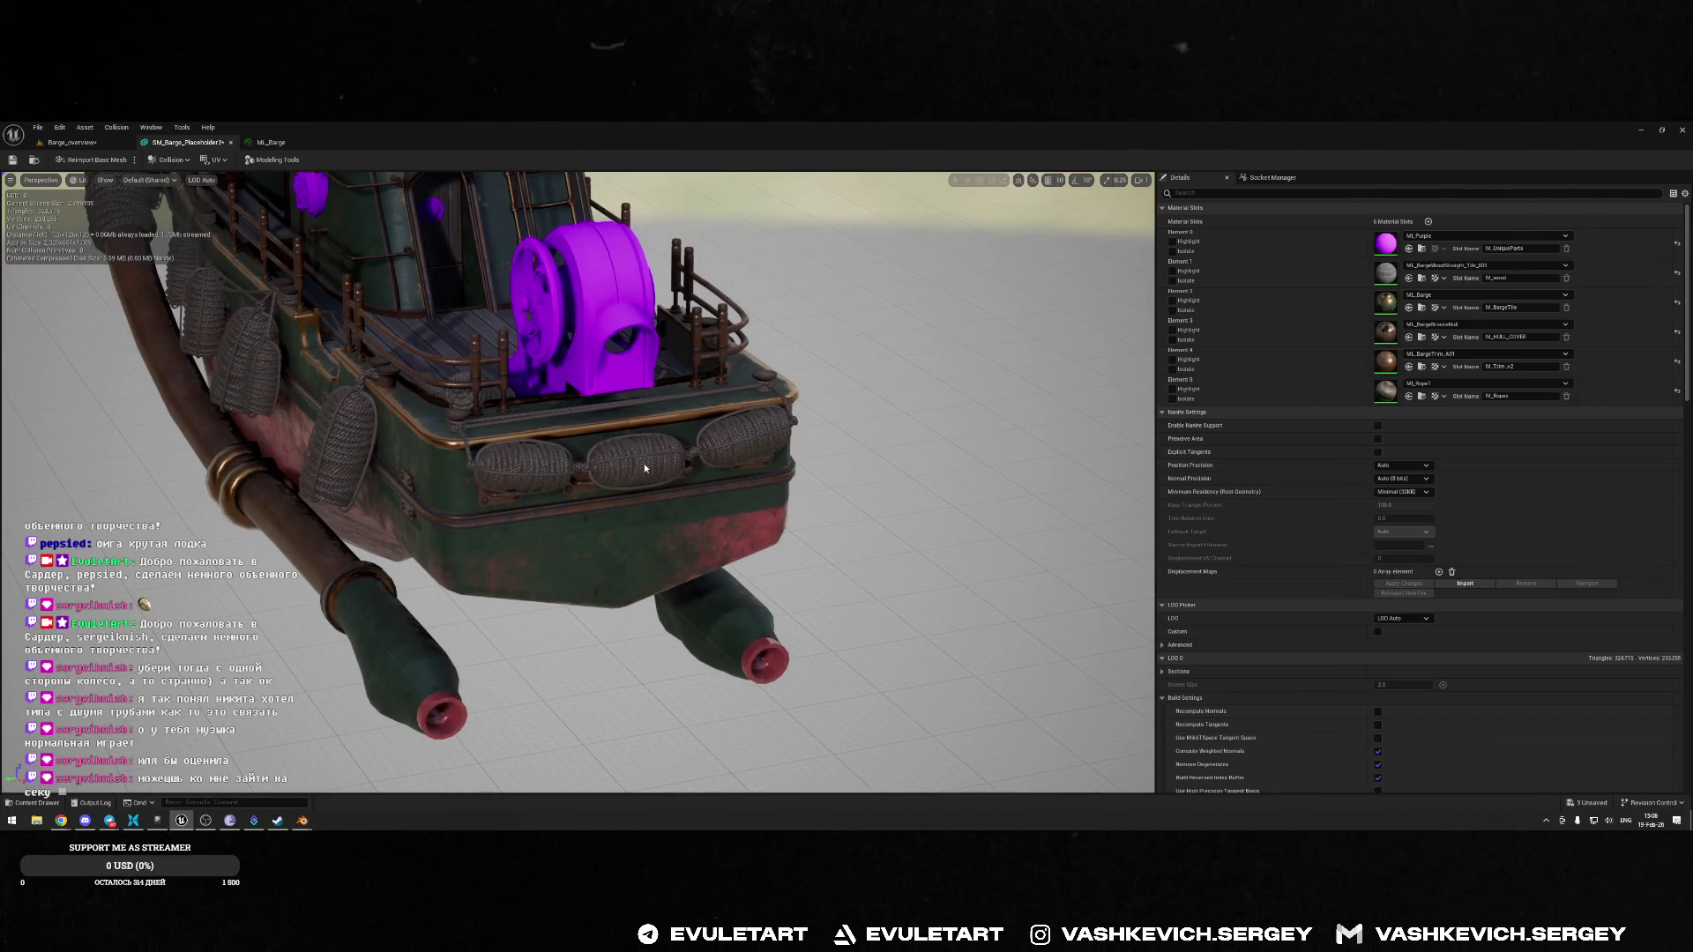
pyautogui.moveTo(644, 468)
pyautogui.mouseDown()
pyautogui.moveTo(582, 460)
pyautogui.moveTo(473, 484)
pyautogui.moveTo(864, 308)
pyautogui.mouseUp()
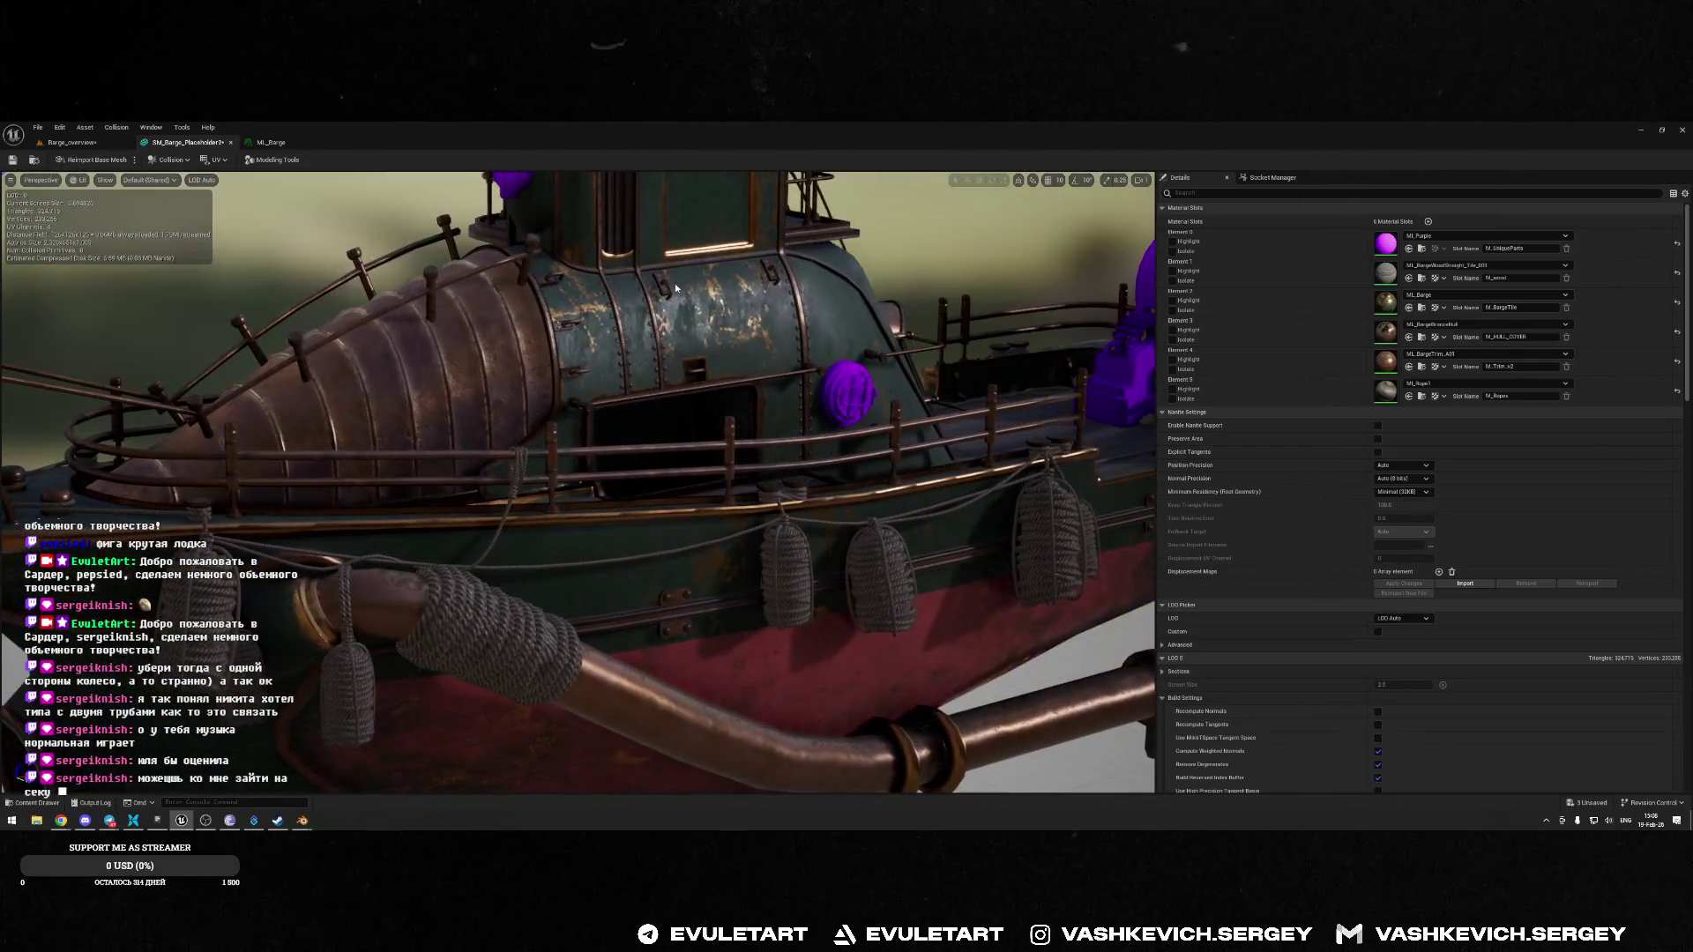
pyautogui.hotkey('alt', 'Tab')
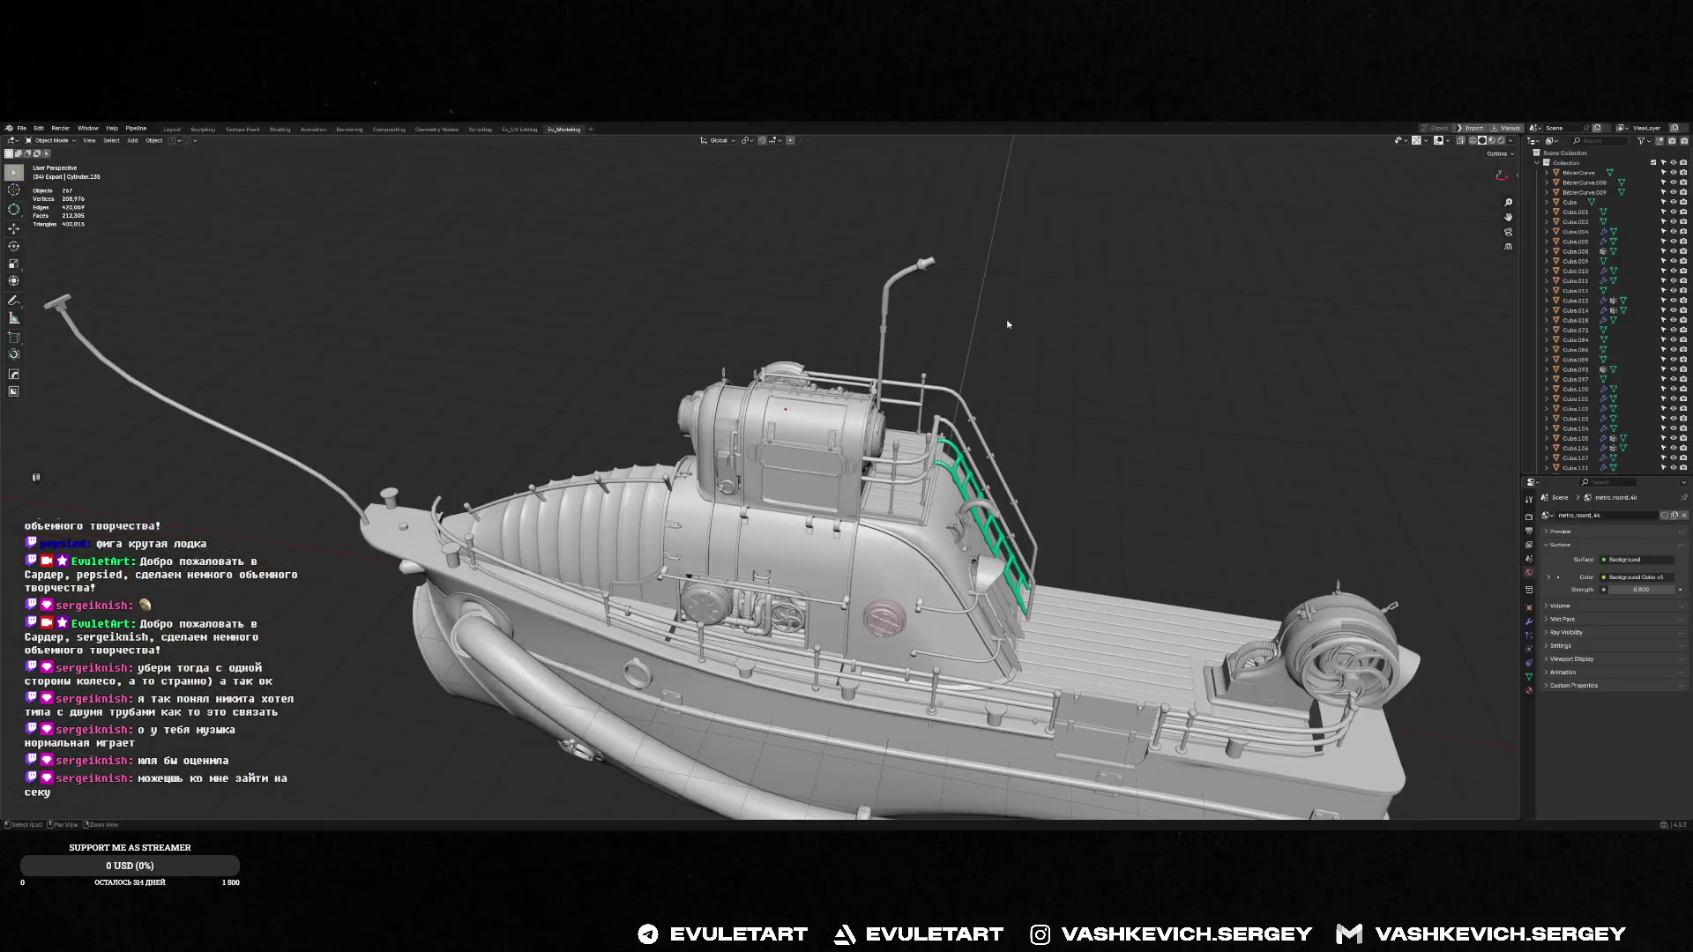
pyautogui.moveTo(1008, 324); pyautogui.dragTo(1015, 398, button='middle')
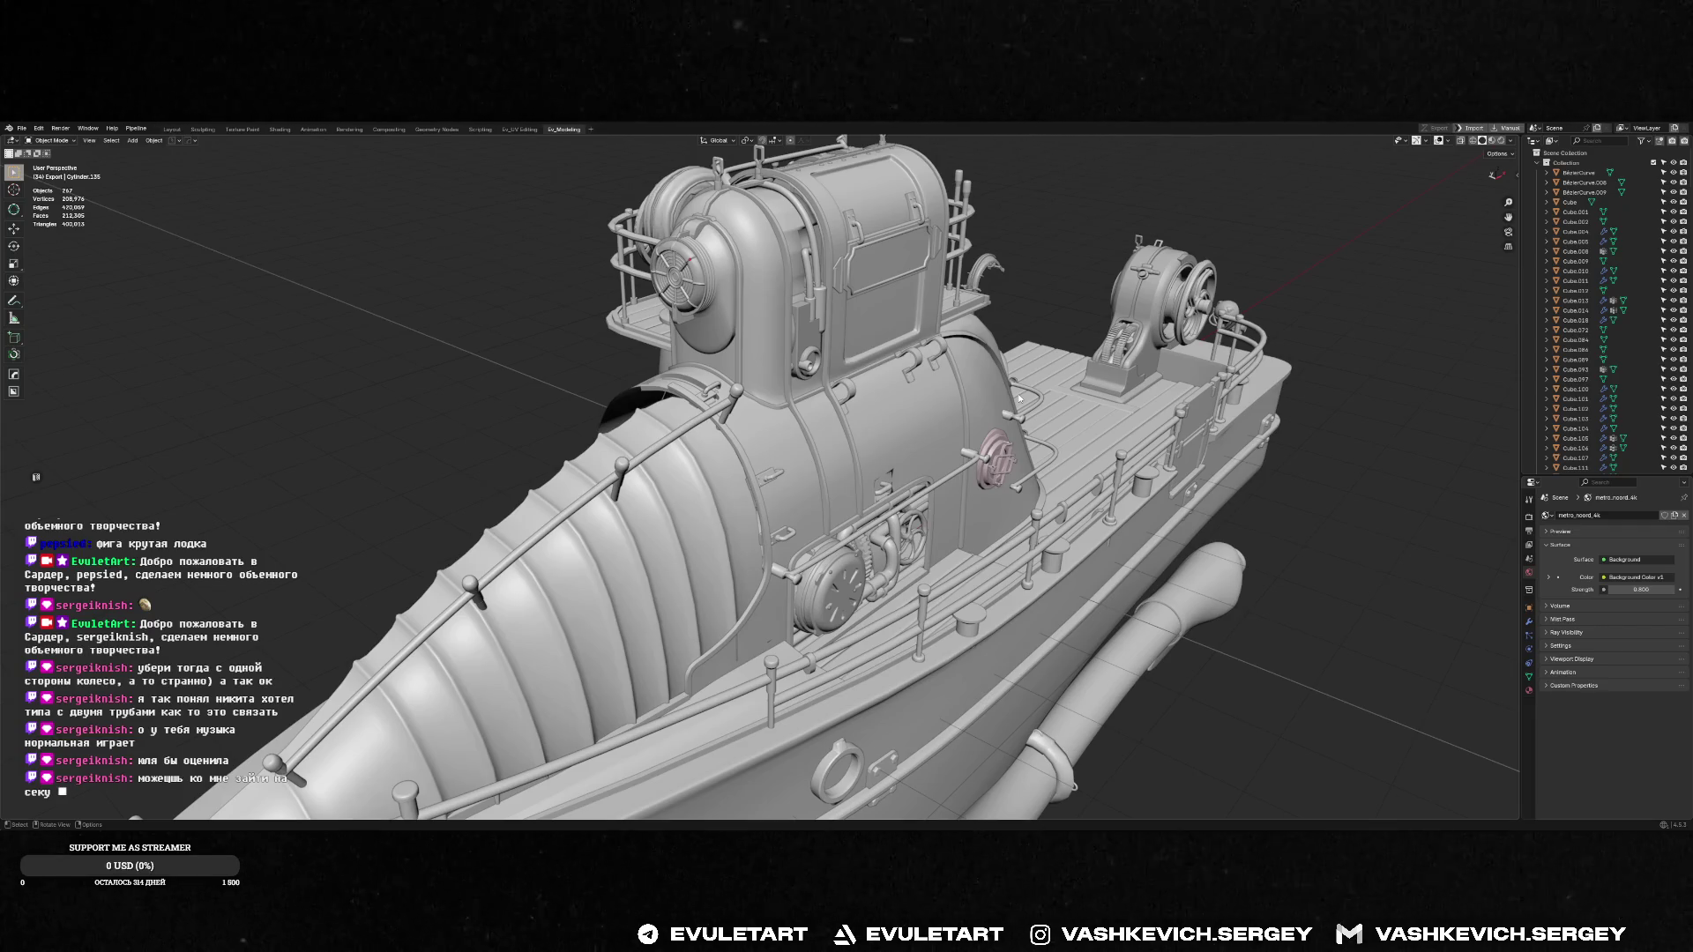
# Orbit the grey barge to a front view, then switch to Unreal's barge mesh view
pyautogui.moveTo(904, 380)
pyautogui.mouseDown(button='middle')
pyautogui.moveTo(713, 360)
pyautogui.moveTo(713, 398)
pyautogui.mouseUp(button='middle')
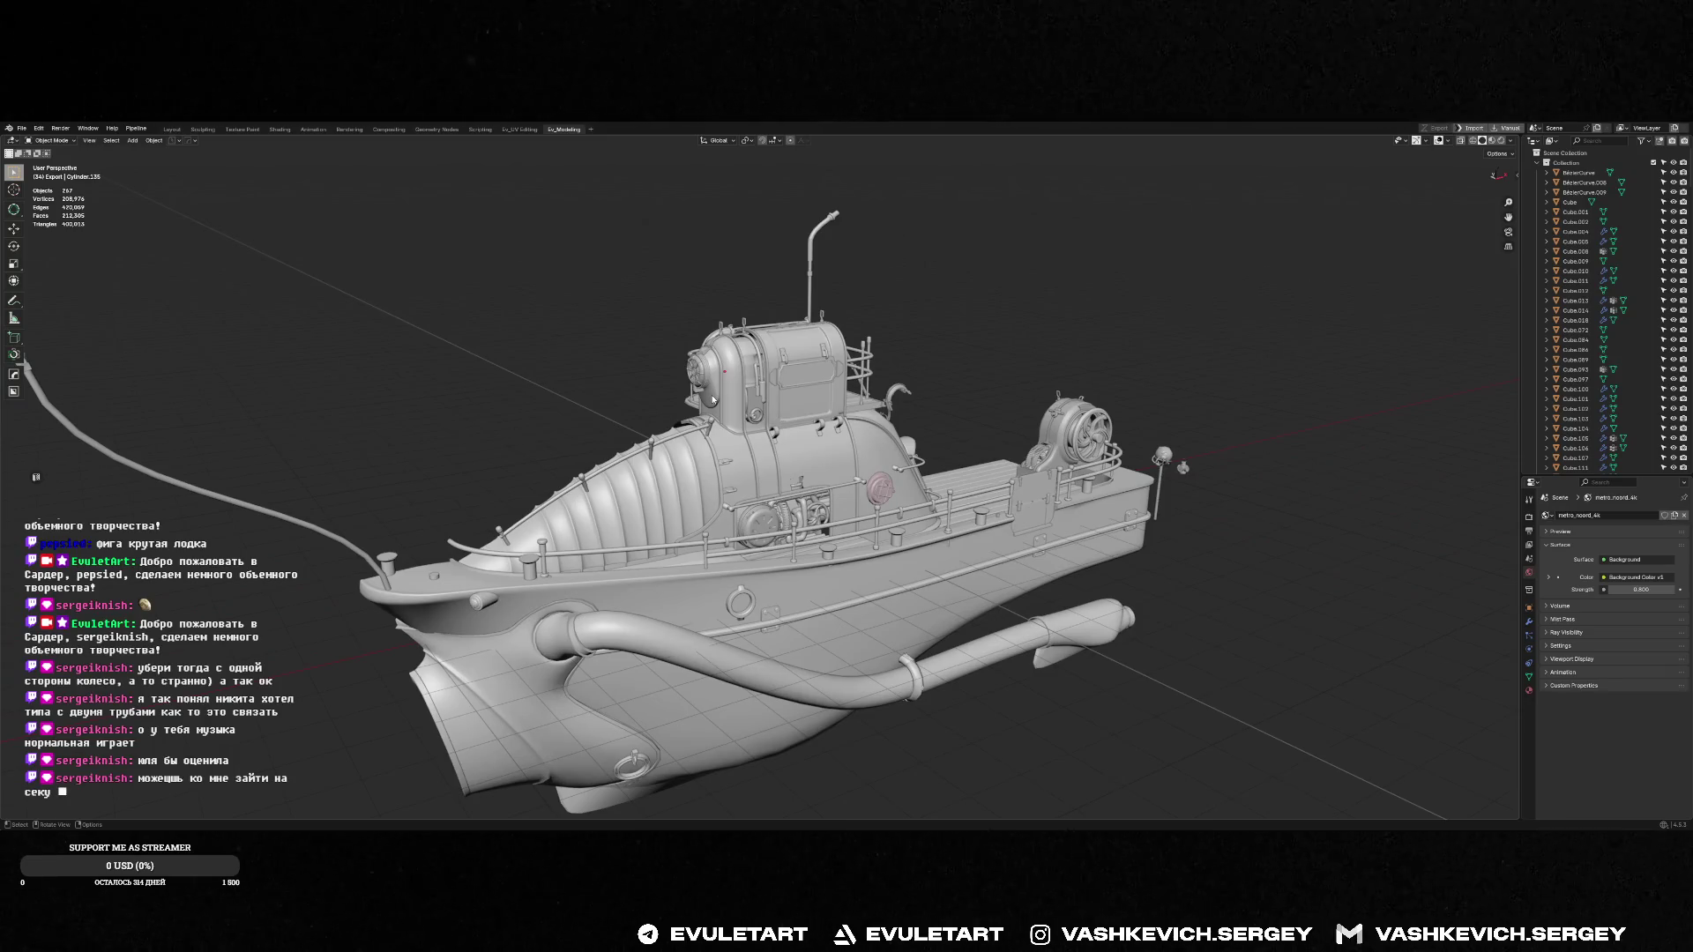
pyautogui.hotkey('alt', 'Tab')
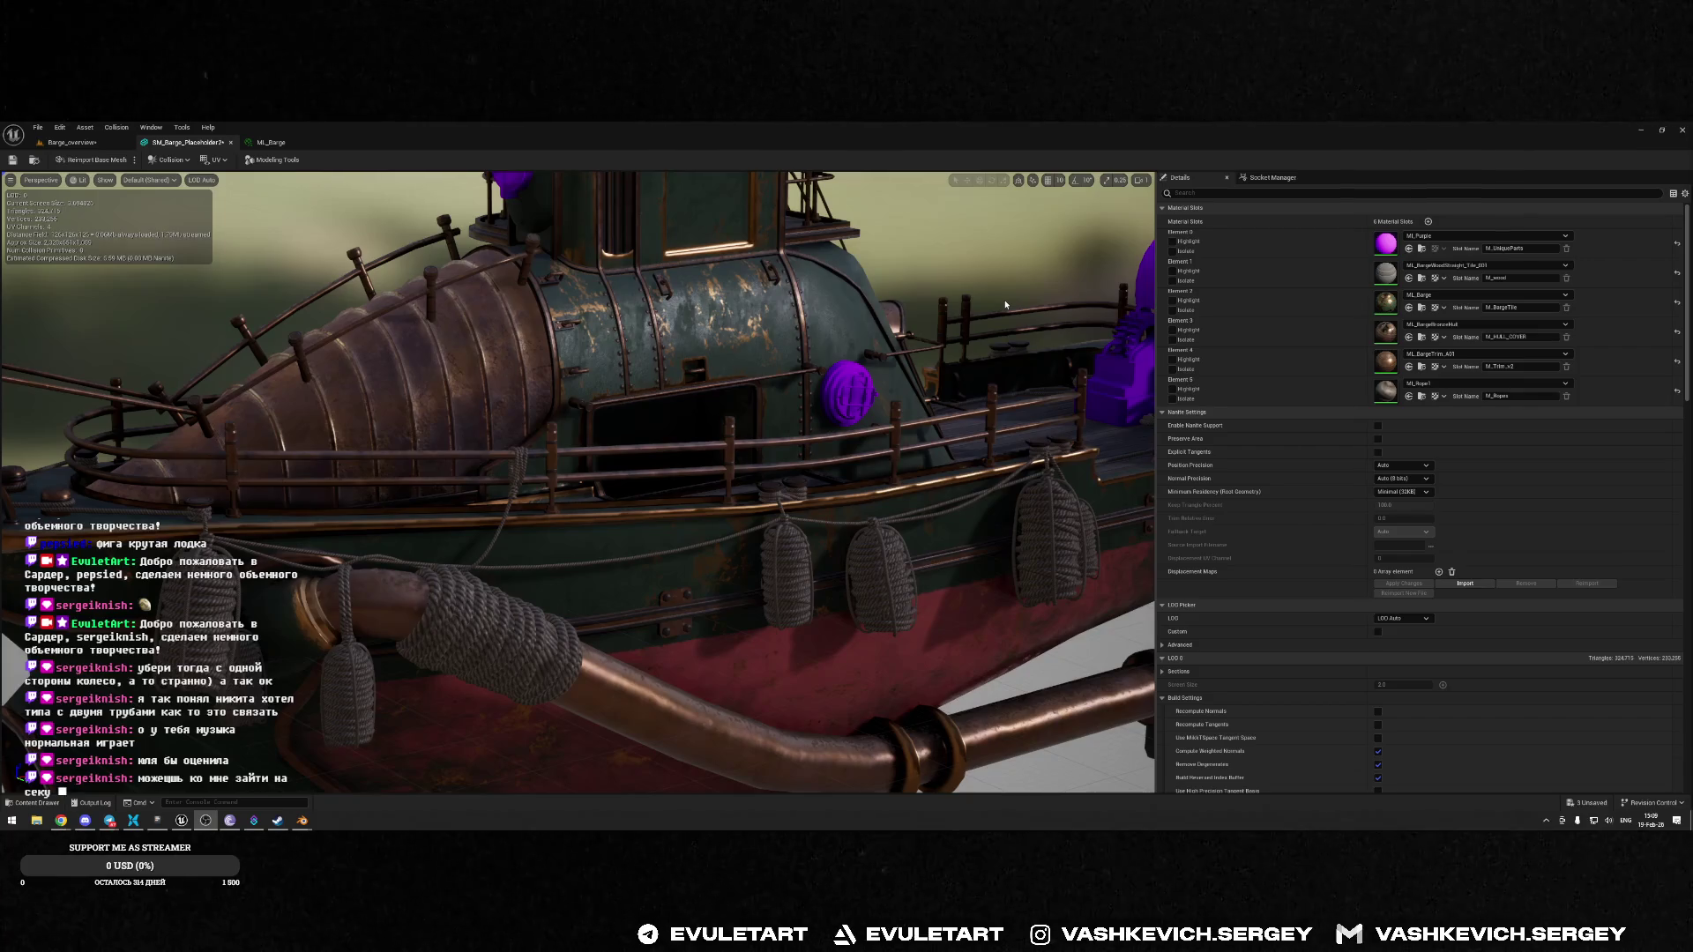
# Fly the Unreal camera past the barge's front cone and around the hull, then bring up Discord
pyautogui.moveTo(1005, 305)
pyautogui.mouseDown()
pyautogui.moveTo(873, 318)
pyautogui.moveTo(917, 291)
pyautogui.moveTo(815, 338)
pyautogui.mouseUp()
pyautogui.moveTo(749, 386)
pyautogui.mouseDown()
pyautogui.moveTo(719, 397)
pyautogui.moveTo(750, 380)
pyautogui.moveTo(683, 305)
pyautogui.mouseUp()
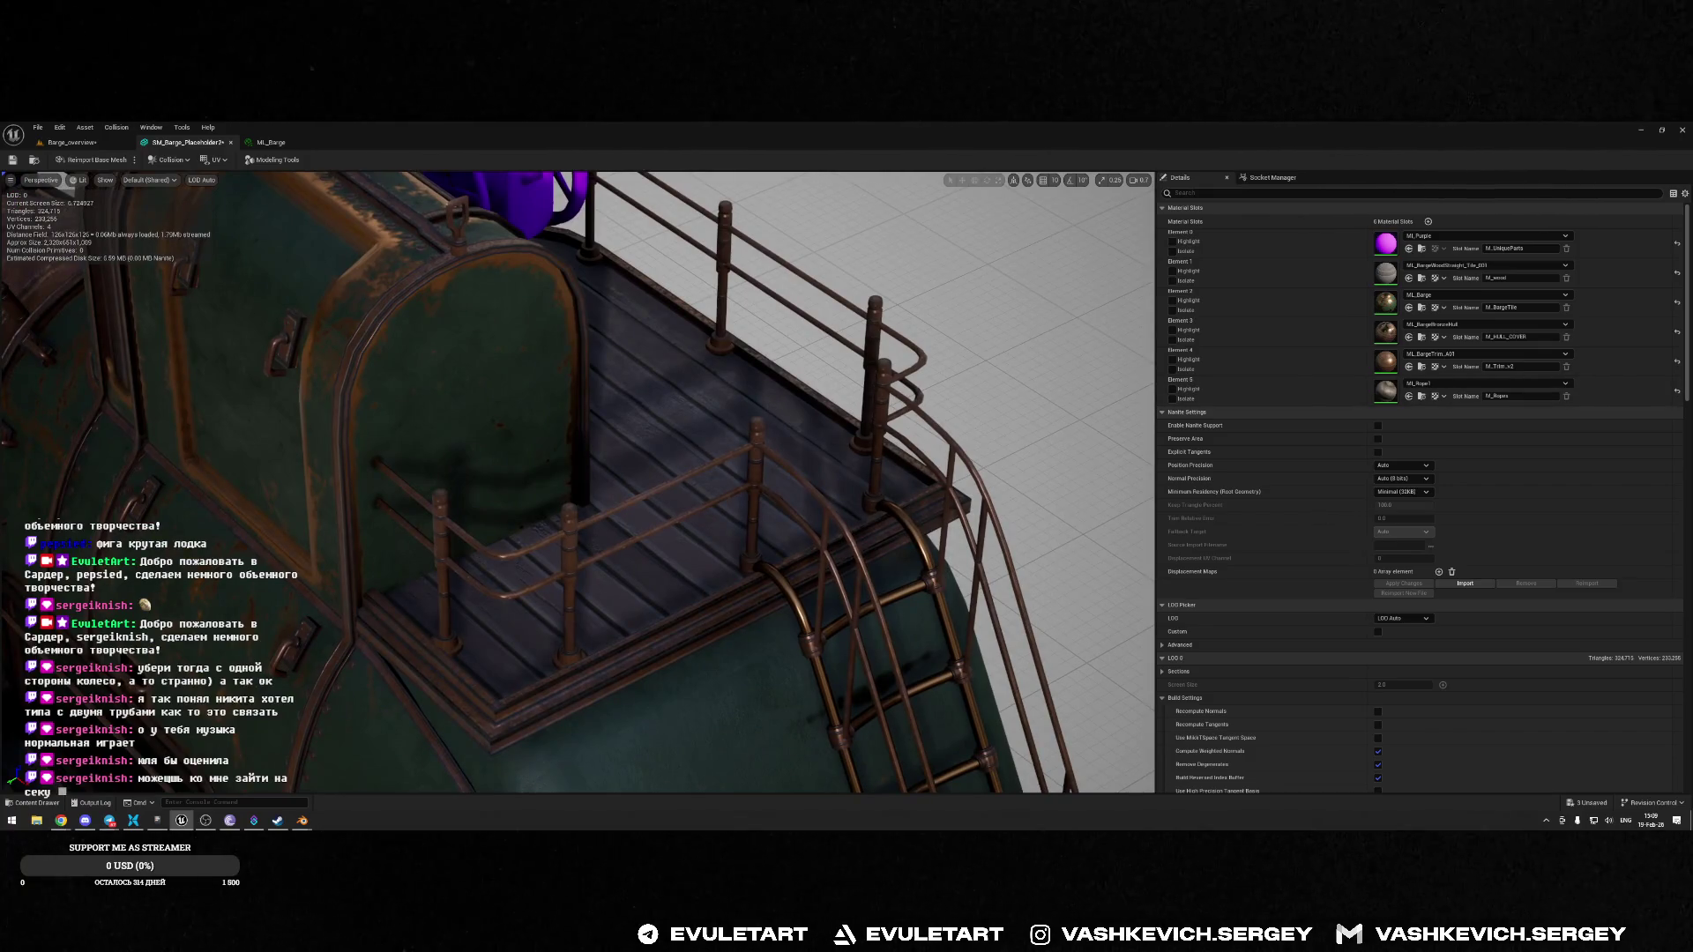
pyautogui.click(85, 820)
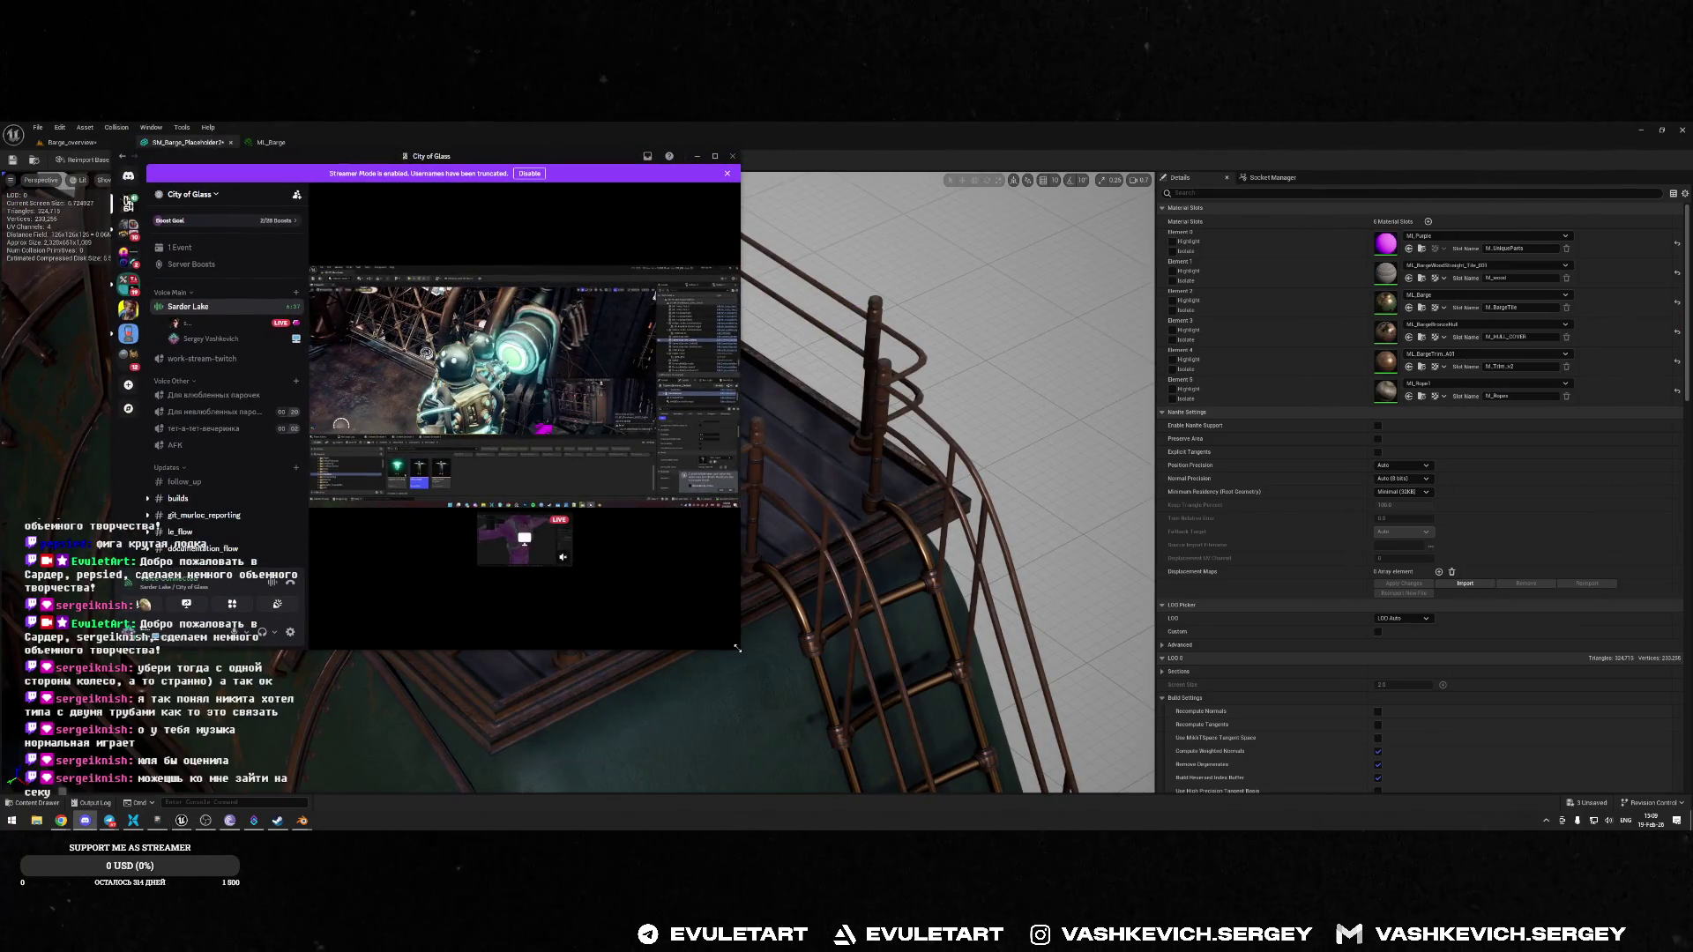
# Enlarge the Discord stream window, watch it, then Alt+Tab back to the barge static mesh
pyautogui.moveTo(737, 648)
pyautogui.mouseDown()
pyautogui.moveTo(1102, 759)
pyautogui.moveTo(1455, 794)
pyautogui.mouseUp()
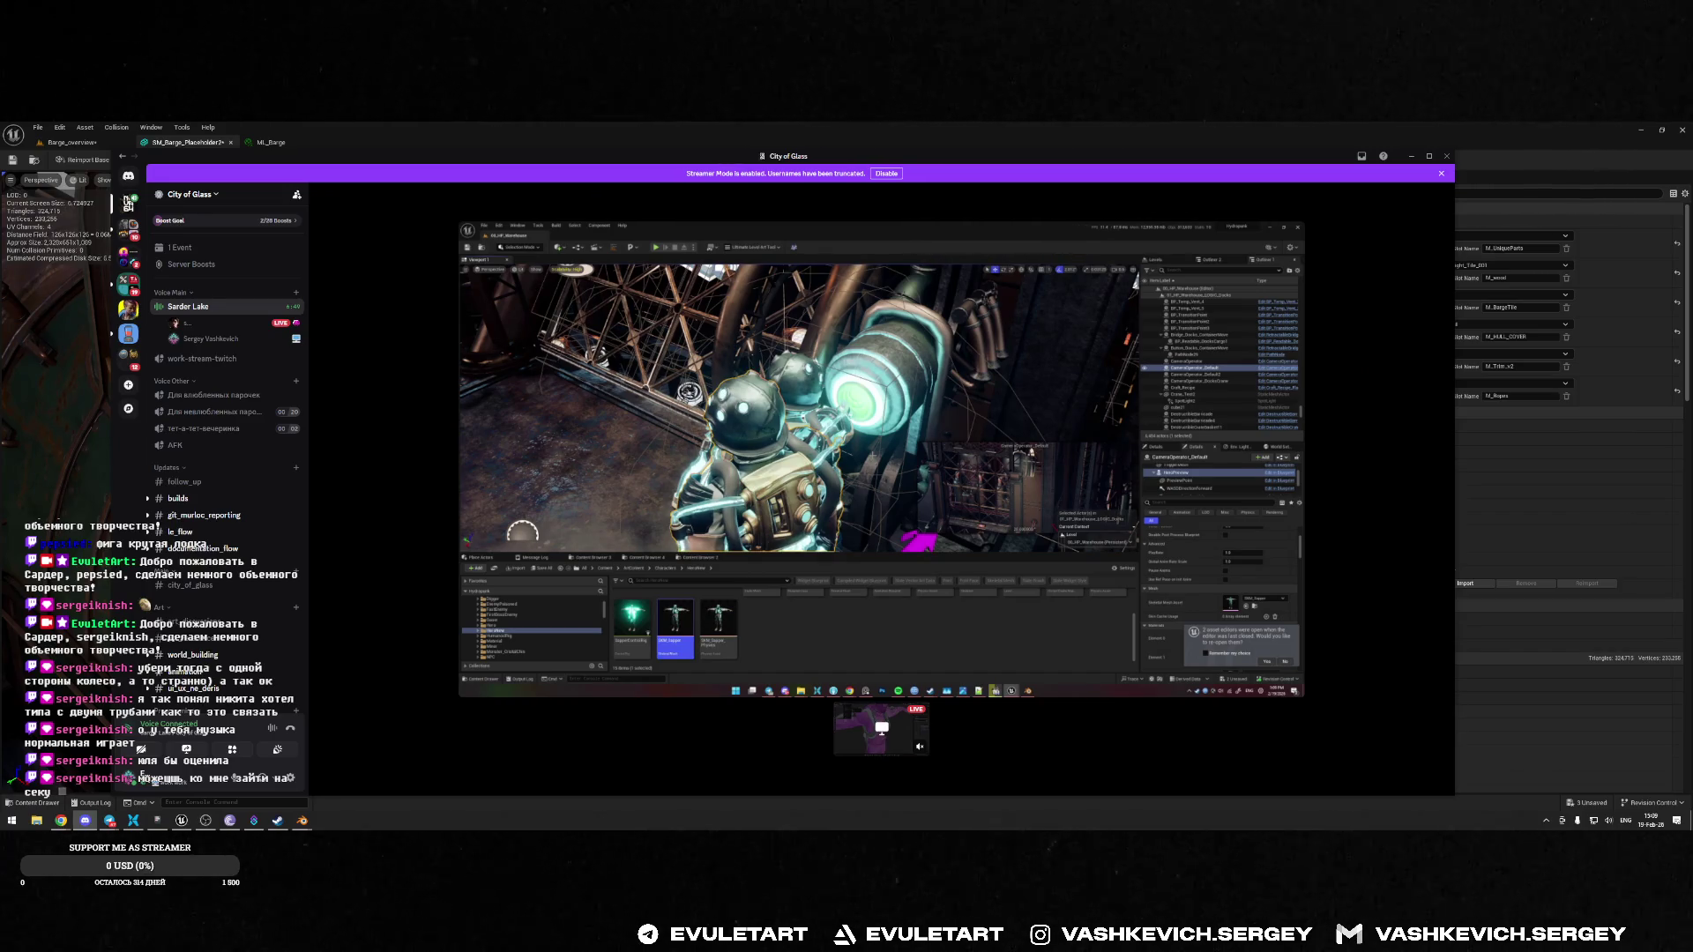
pyautogui.moveTo(880, 714)
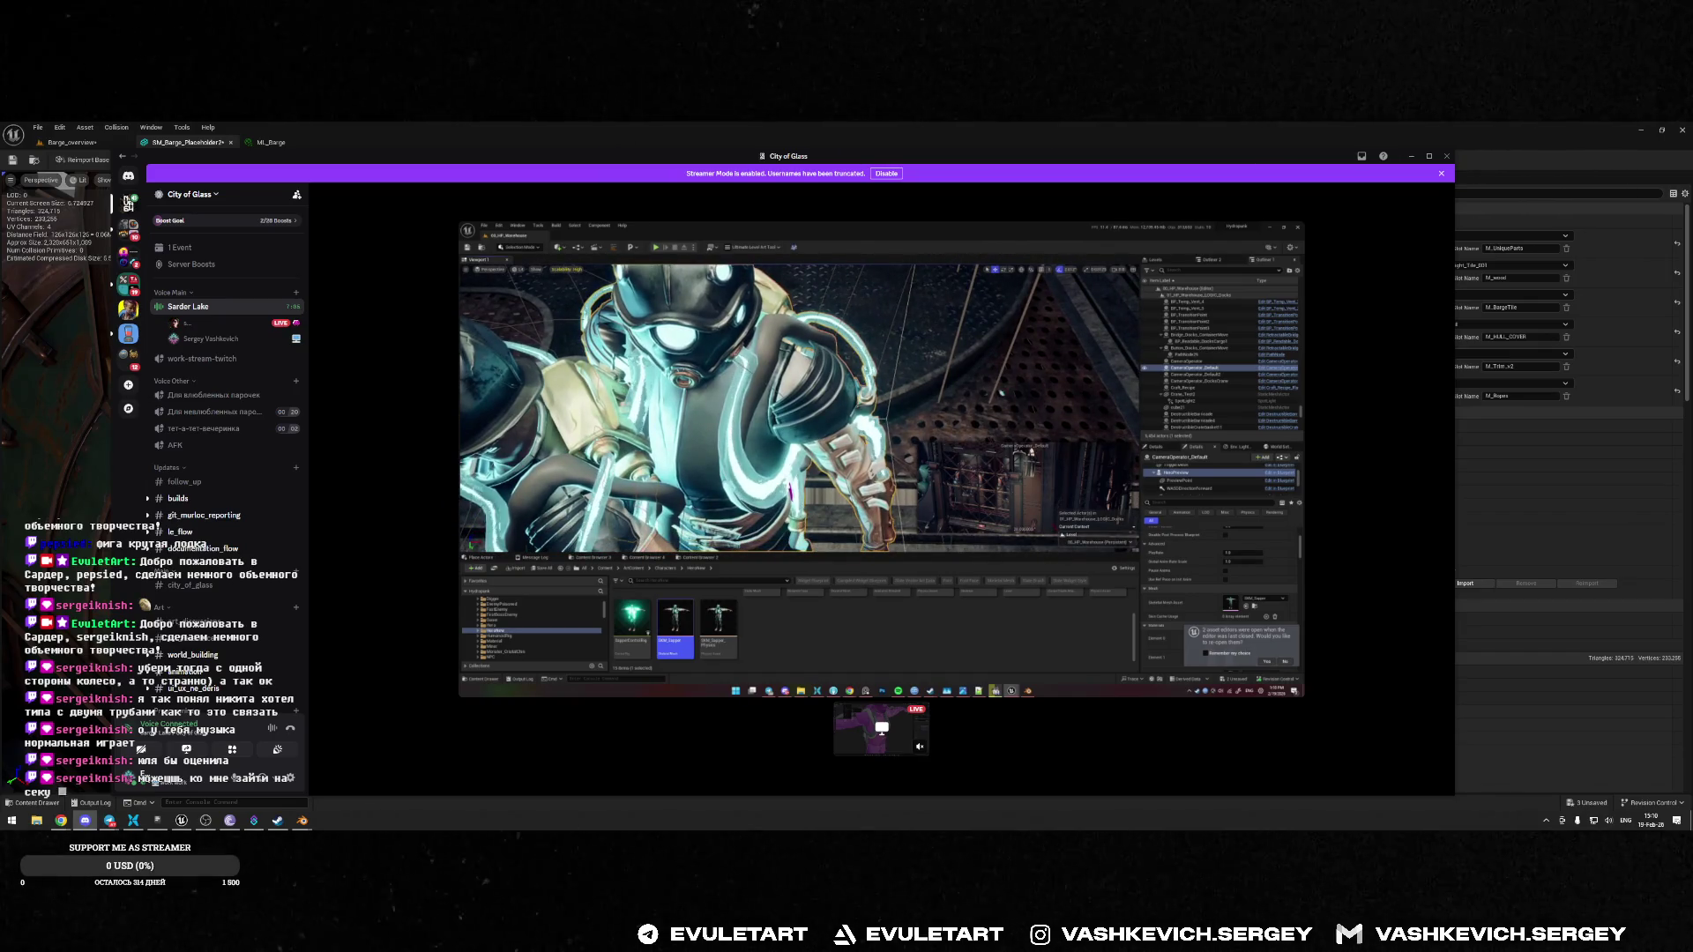
pyautogui.moveTo(863, 496)
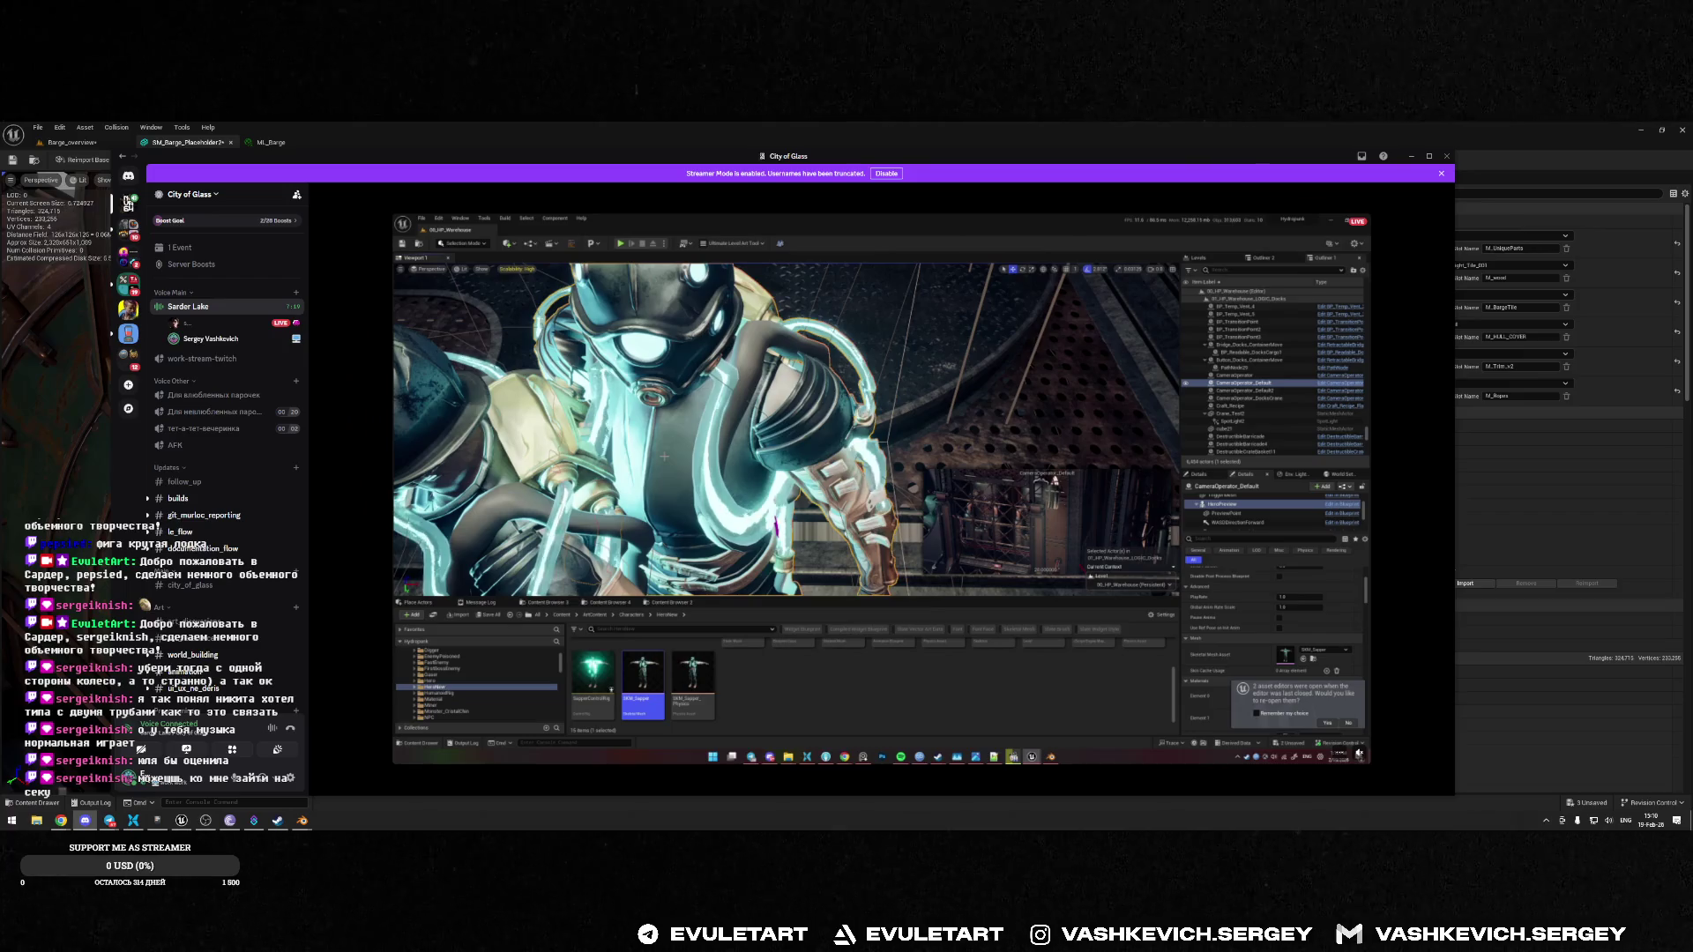
pyautogui.hotkey('alt', 'Tab')
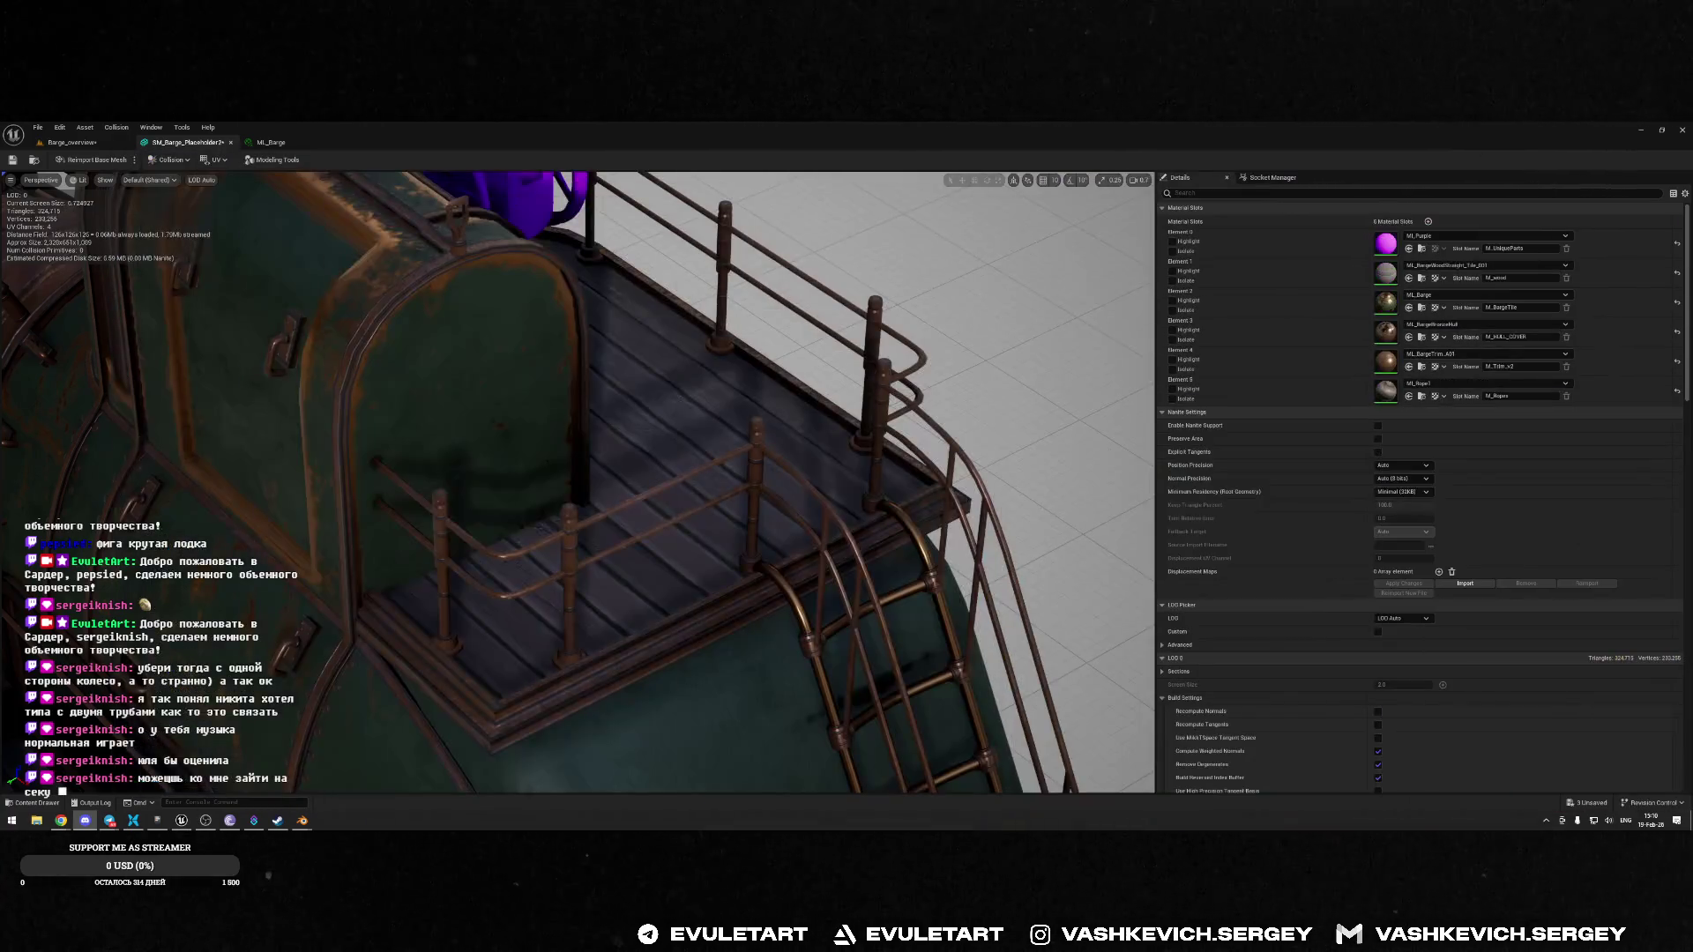
# In Blender, add a new cylinder and enter Edit Mode in front view
pyautogui.hotkey('alt', 'Tab')
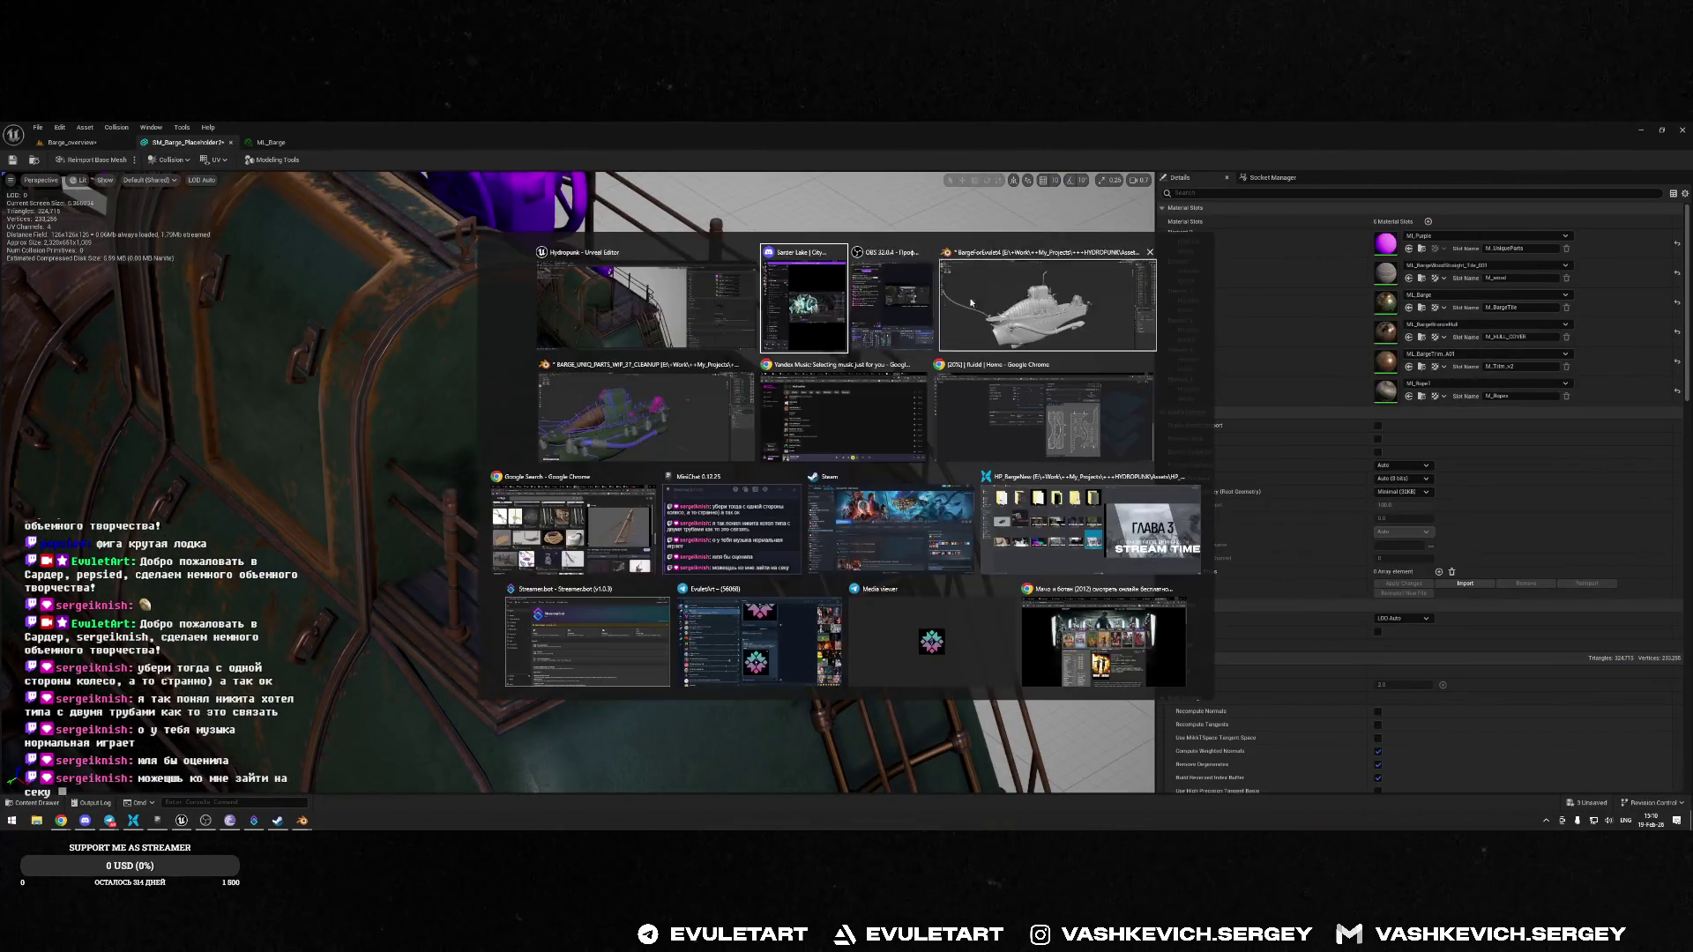
pyautogui.click(971, 302)
pyautogui.hotkey('shift', 'a')
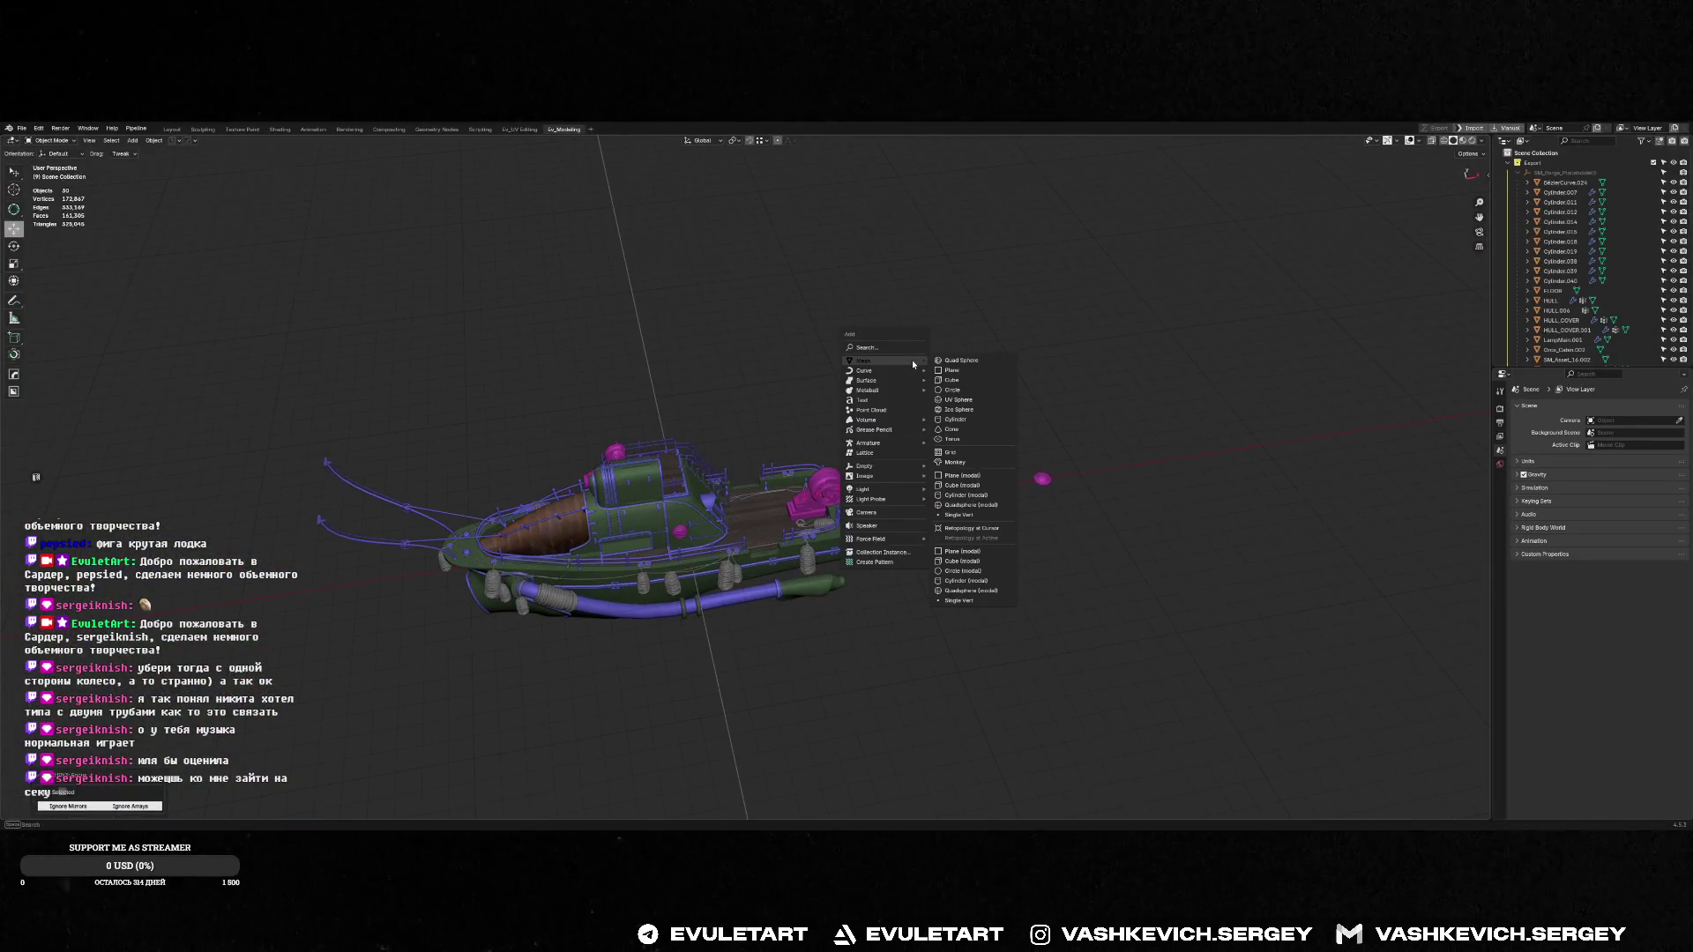
pyautogui.click(961, 422)
pyautogui.press('KP_1')
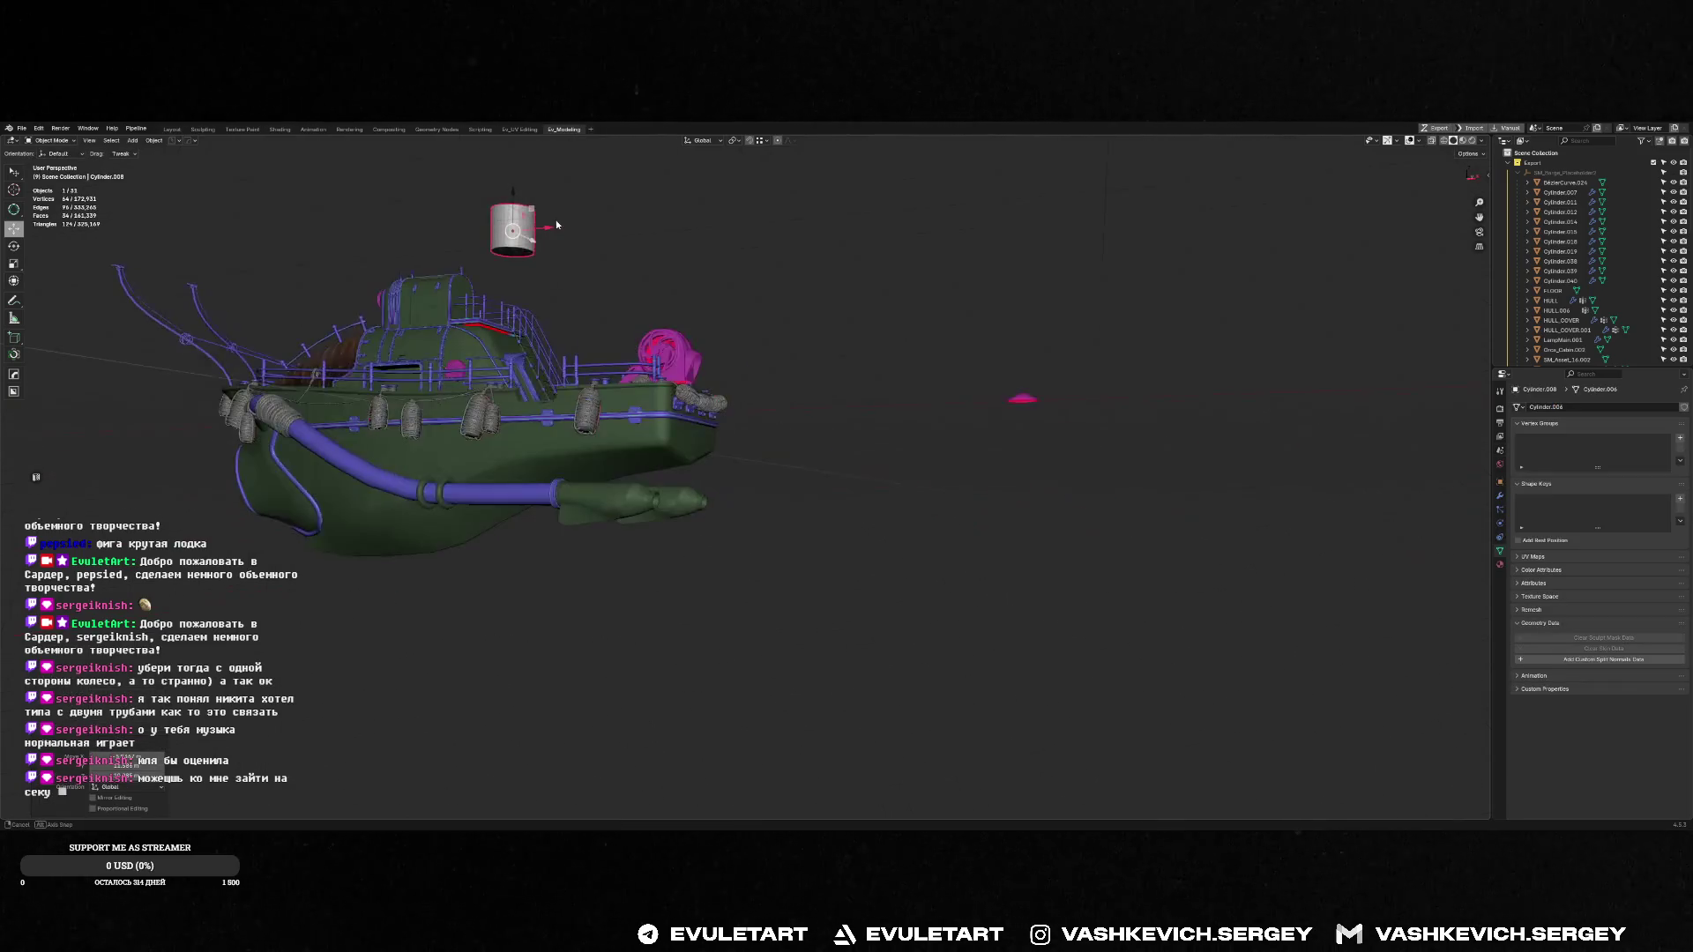
pyautogui.press('Tab')
# Extrude the cylinder's top face twice and narrow the new end to about 0.57 scale
pyautogui.moveTo(640, 254); pyautogui.dragTo(692, 159, button='middle')
pyautogui.press('e')
pyautogui.click(691, 159)
pyautogui.press('e')
pyautogui.press('s')
pyautogui.keyDown('shift'); pyautogui.moveTo(762, 85); pyautogui.dragTo(666, 209, button='middle'); pyautogui.keyUp('shift')
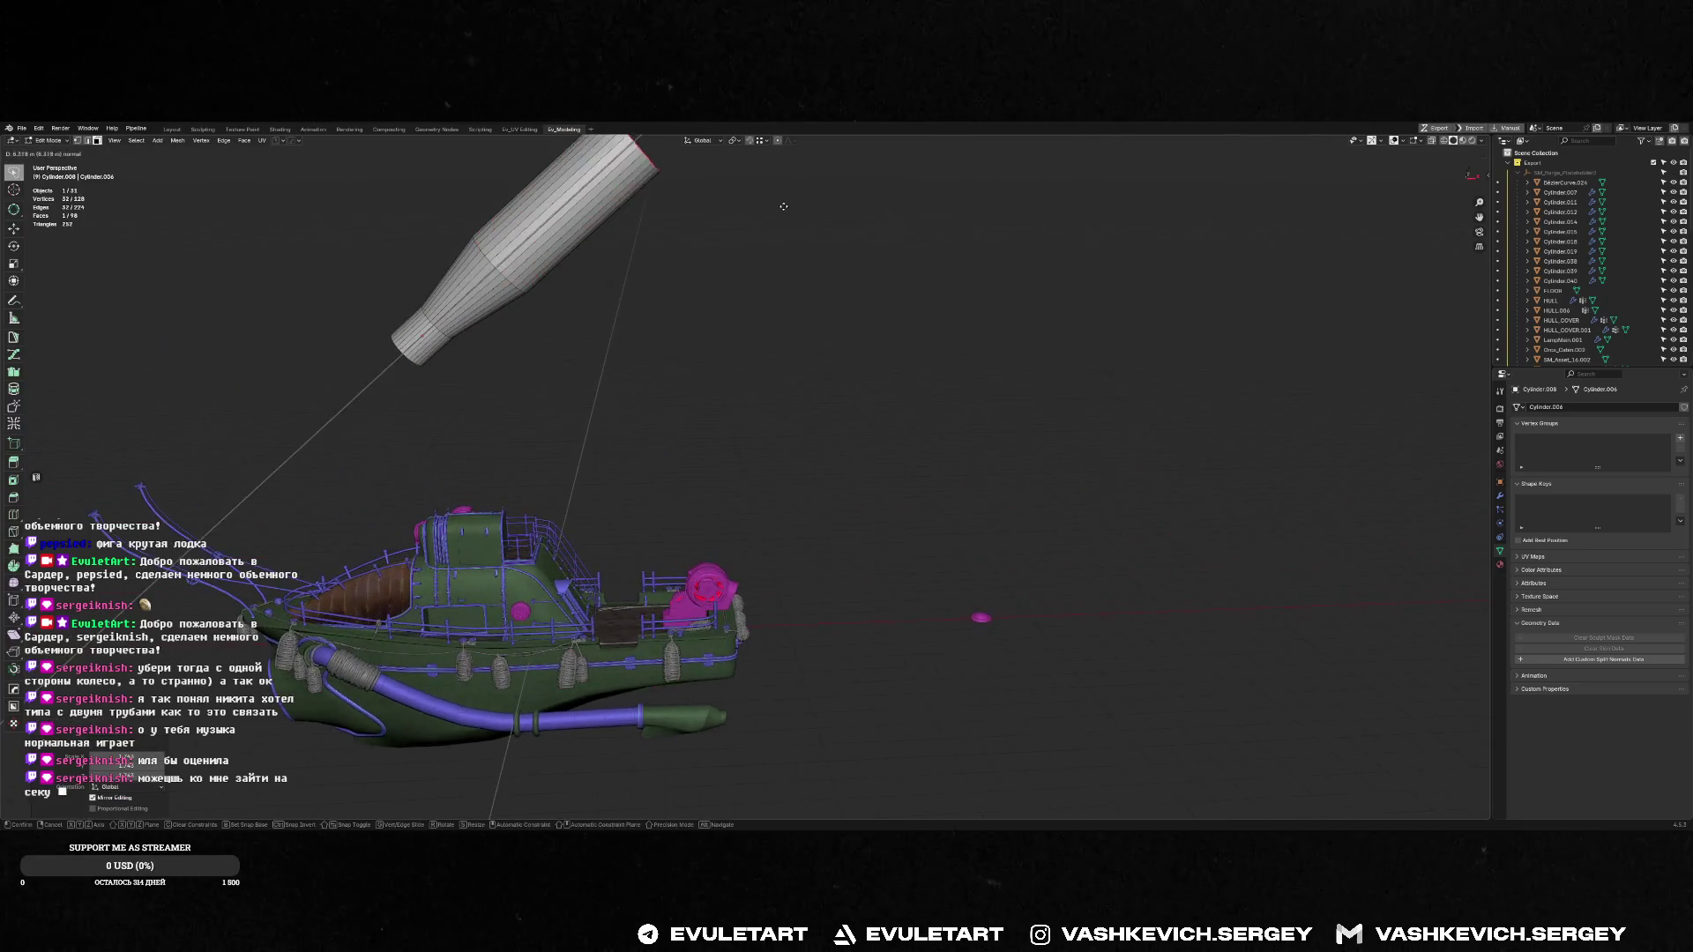
pyautogui.click(666, 209)
# Extrude further pipe segments and rotate the end segment into a bend
pyautogui.press('e')
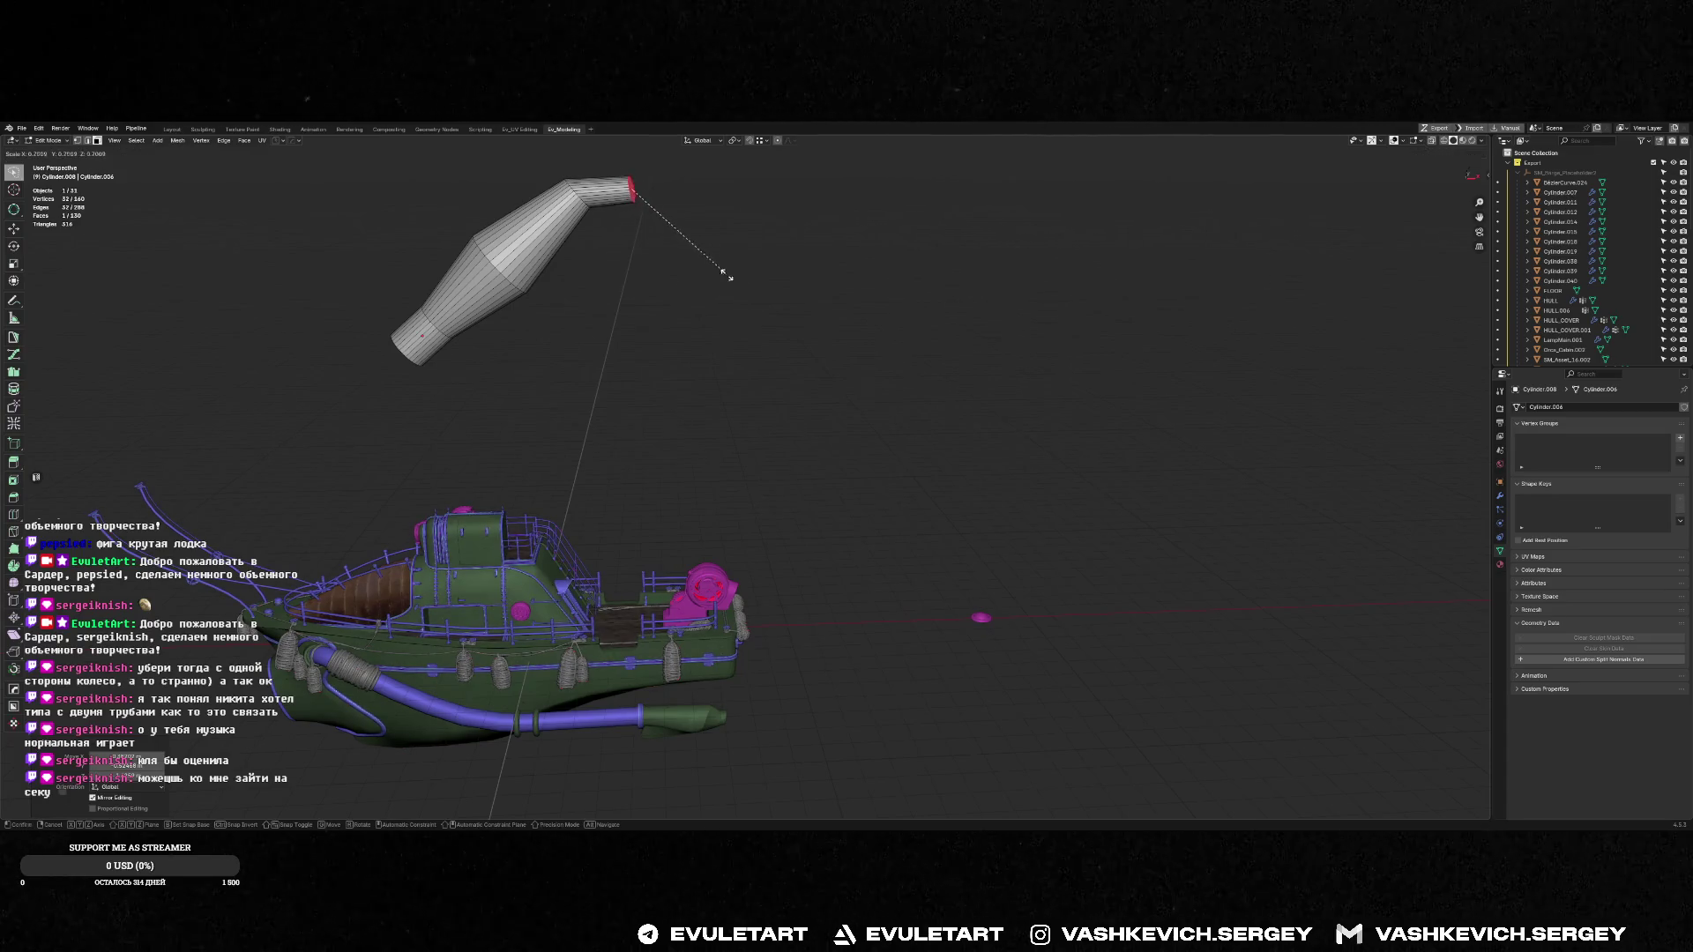
pyautogui.click(719, 269)
pyautogui.press('e')
pyautogui.click(878, 239)
pyautogui.keyDown('shift'); pyautogui.moveTo(553, 291); pyautogui.dragTo(641, 410, button='middle'); pyautogui.keyUp('shift')
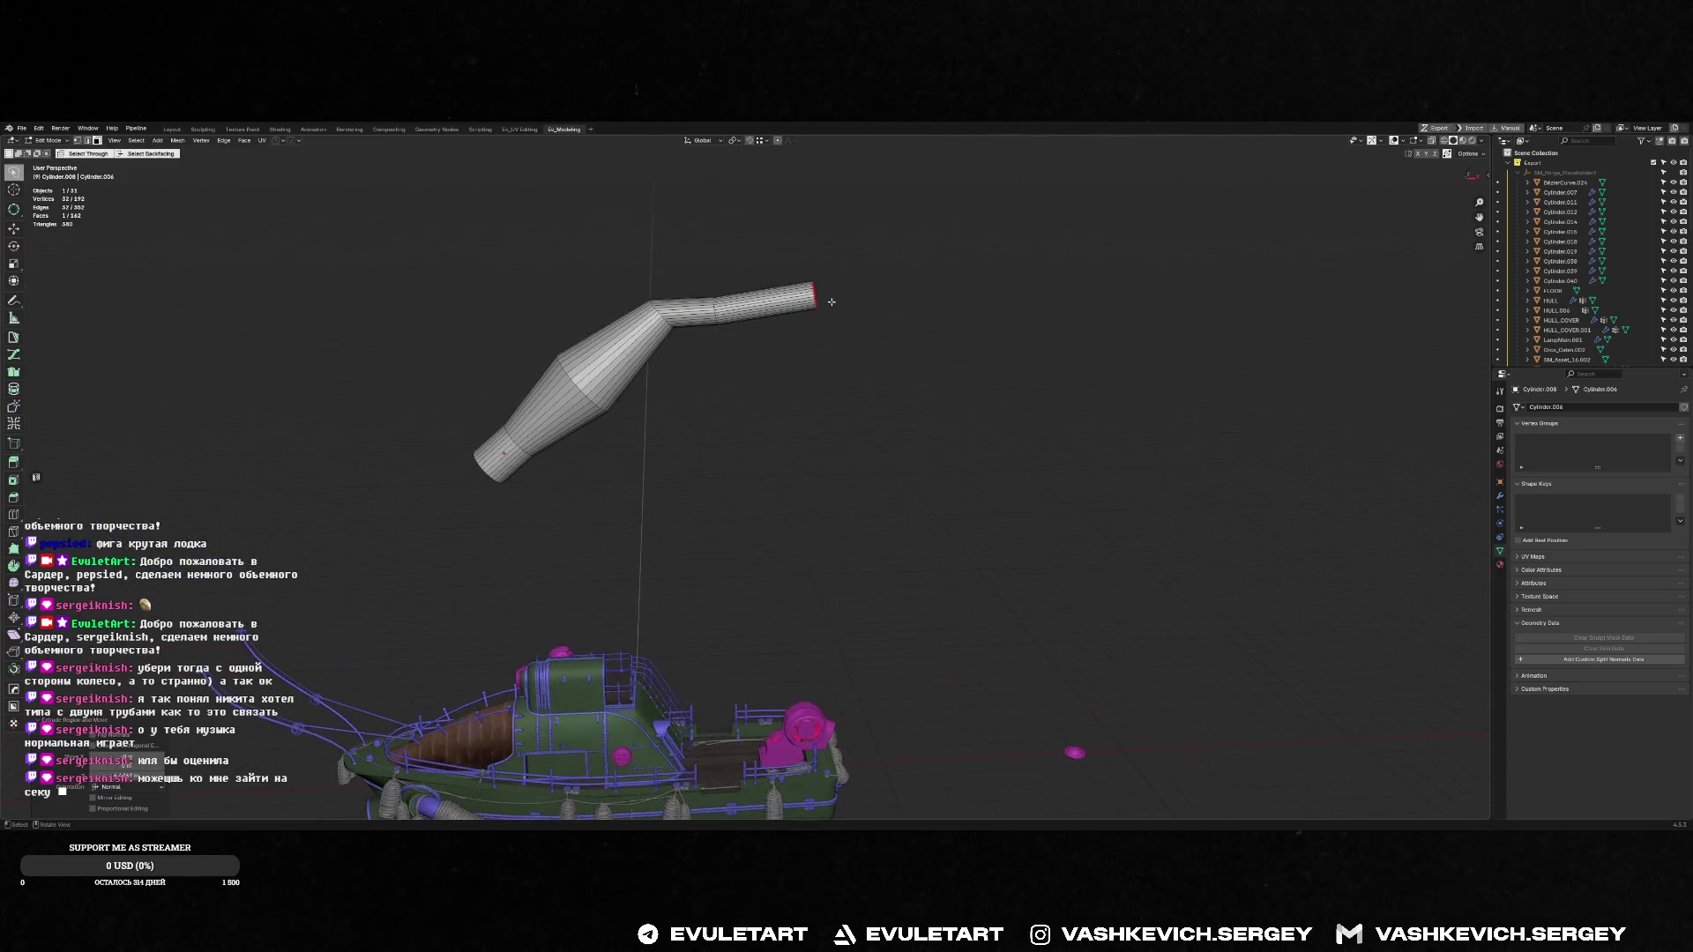
pyautogui.press('e')
pyautogui.click(970, 255)
pyautogui.press('r')
pyautogui.click(947, 250)
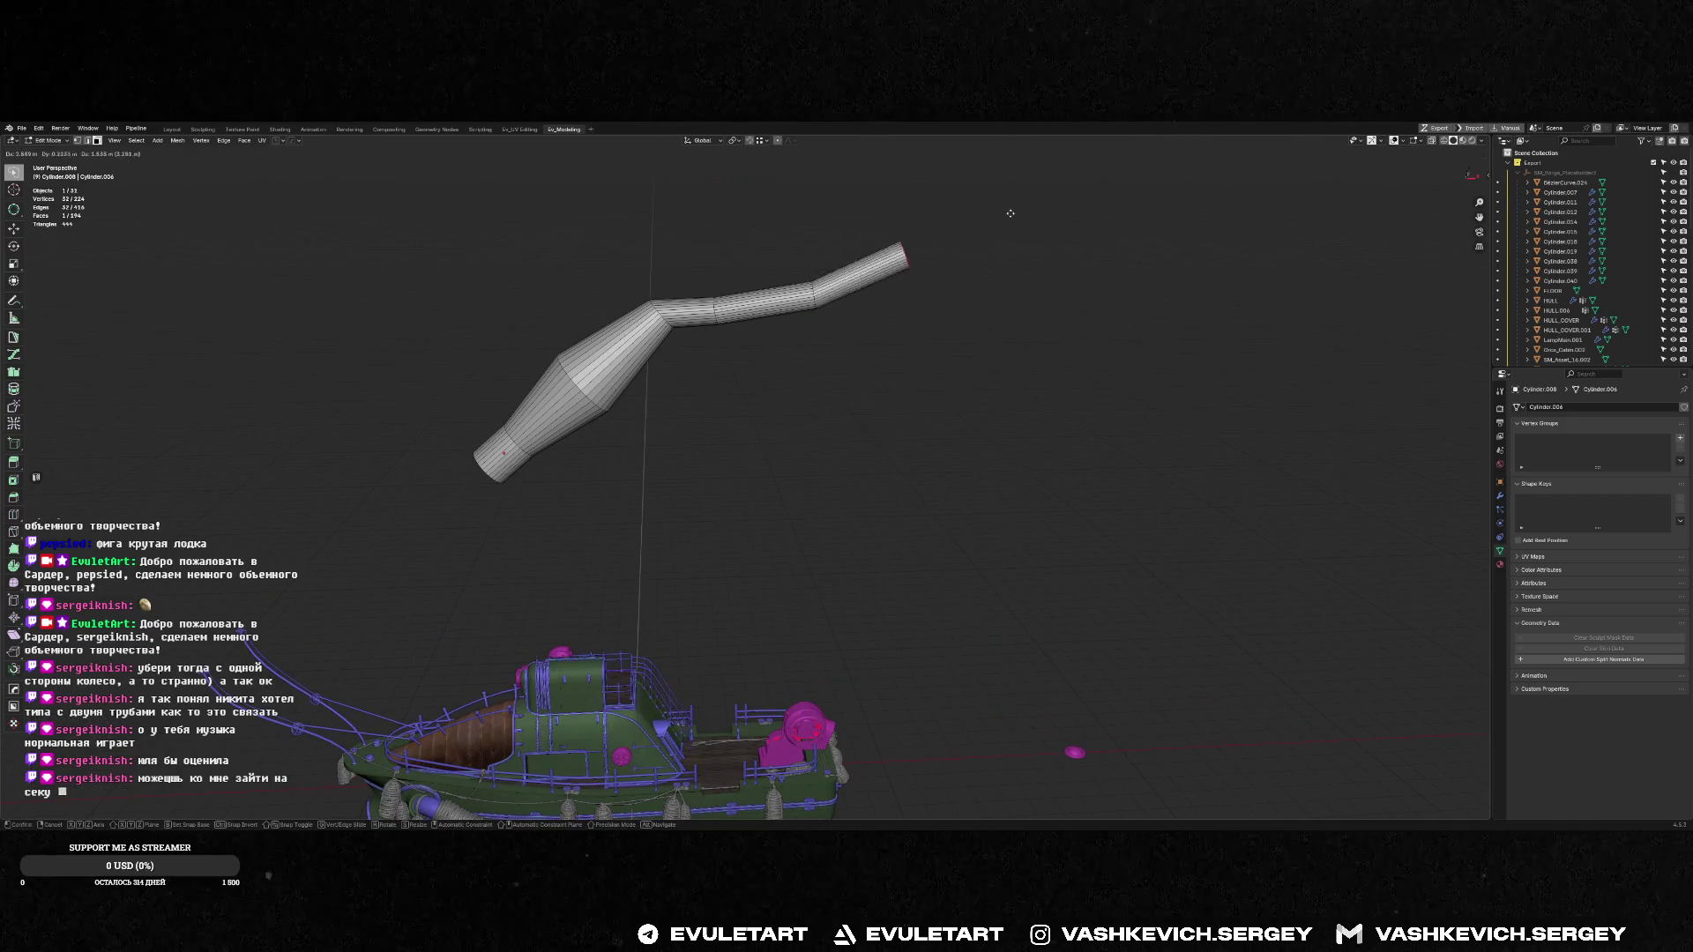
# Delete the cap faces at both the near and far ends of the pipe
pyautogui.press('Tab')
pyautogui.moveTo(1009, 212)
pyautogui.mouseDown(button='middle')
pyautogui.moveTo(427, 358)
pyautogui.moveTo(668, 350)
pyautogui.moveTo(635, 367)
pyautogui.moveTo(670, 341)
pyautogui.mouseUp(button='middle')
pyautogui.press('Tab')
pyautogui.click(472, 441)
pyautogui.press('x')
pyautogui.click(420, 461)
pyautogui.moveTo(420, 461)
pyautogui.mouseDown(button='middle')
pyautogui.moveTo(617, 371)
pyautogui.moveTo(771, 336)
pyautogui.moveTo(704, 289)
pyautogui.mouseUp(button='middle')
pyautogui.click(771, 336)
pyautogui.press('x')
pyautogui.click(772, 336)
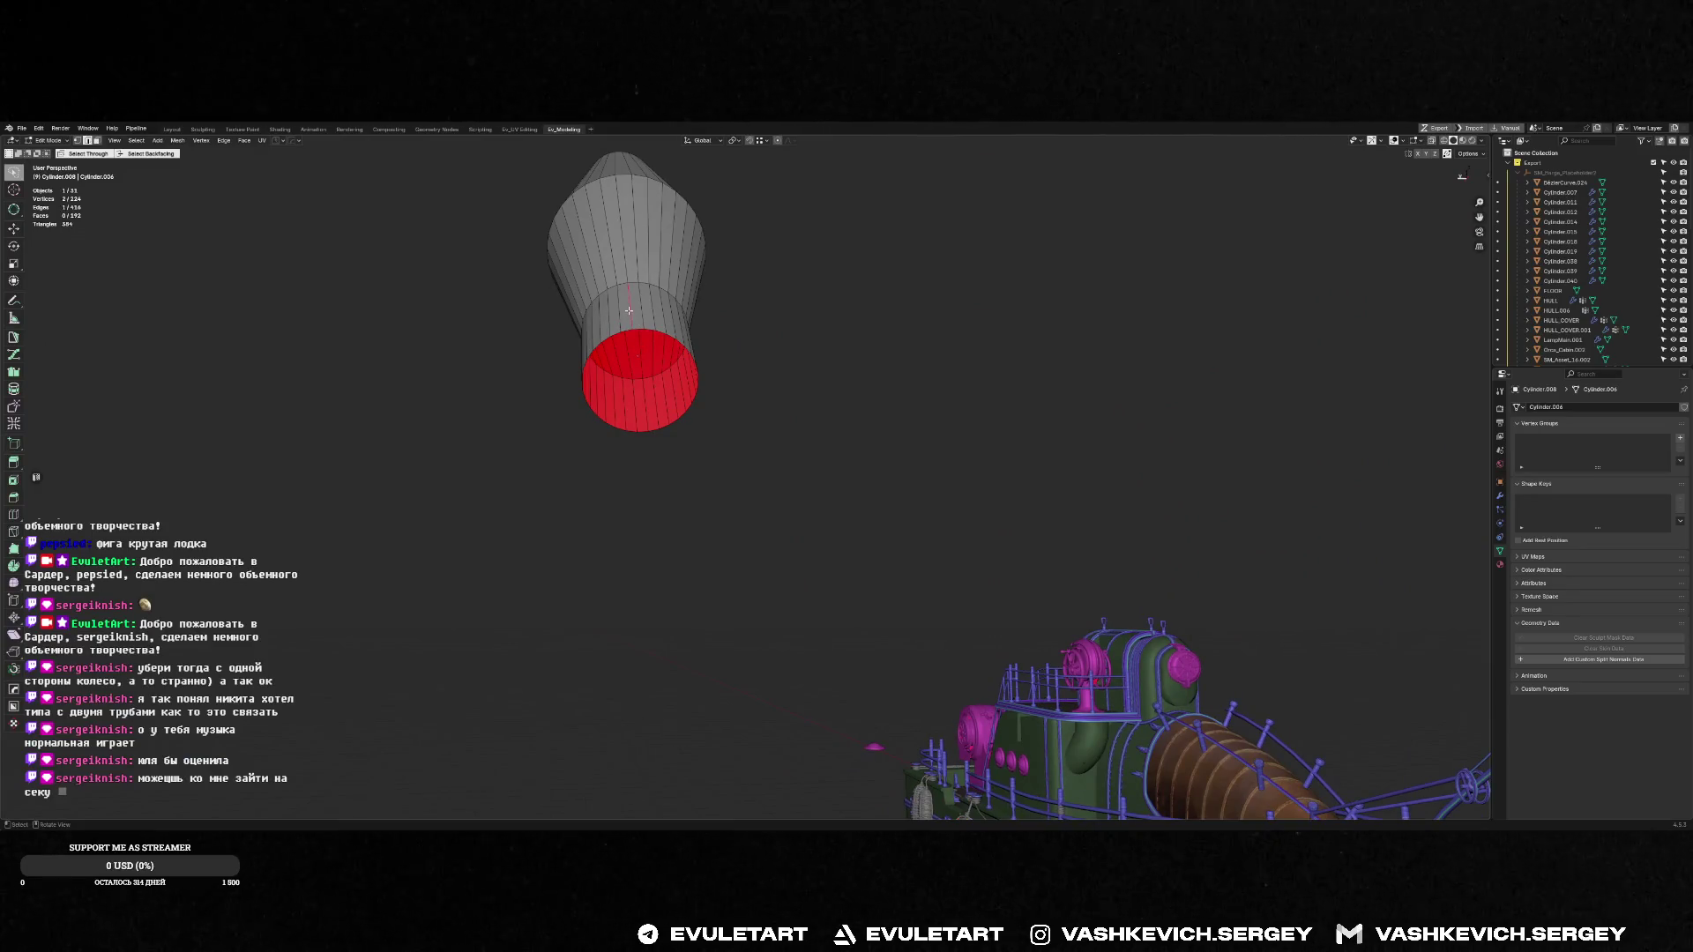
# Duplicate the pipe's lengthwise edges, separate them into their own object, and isolate it in local view
pyautogui.press('e')
pyautogui.rightClick(762, 364)
pyautogui.hotkey('alt', 'z')
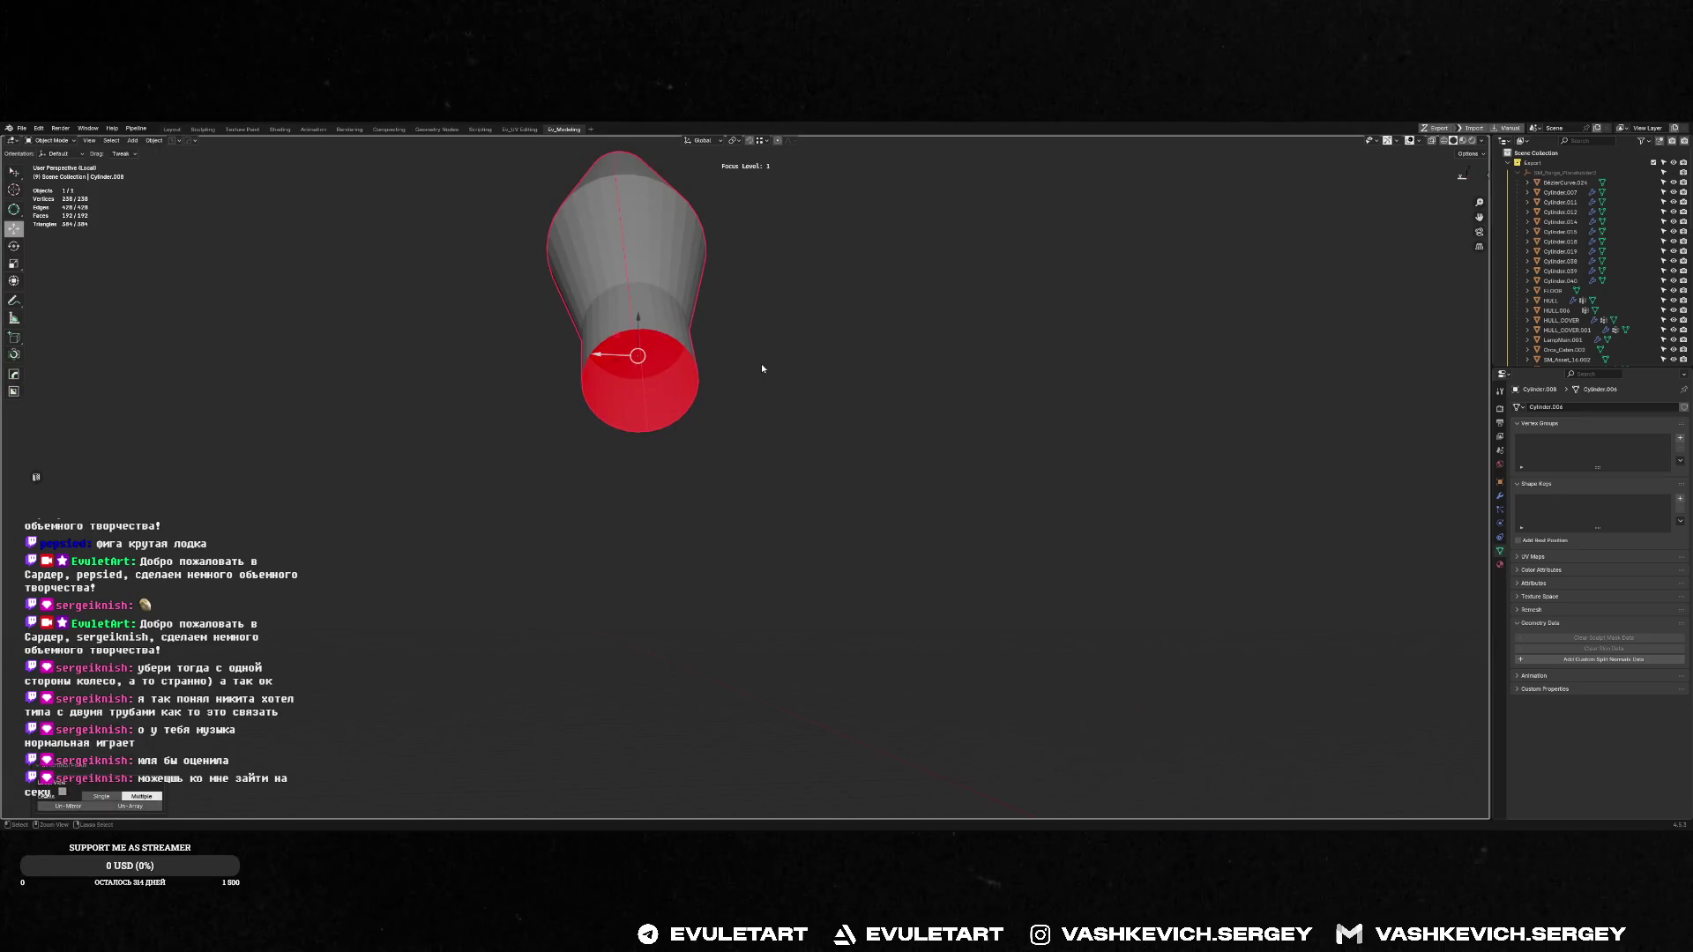
pyautogui.hotkey('alt', 'z')
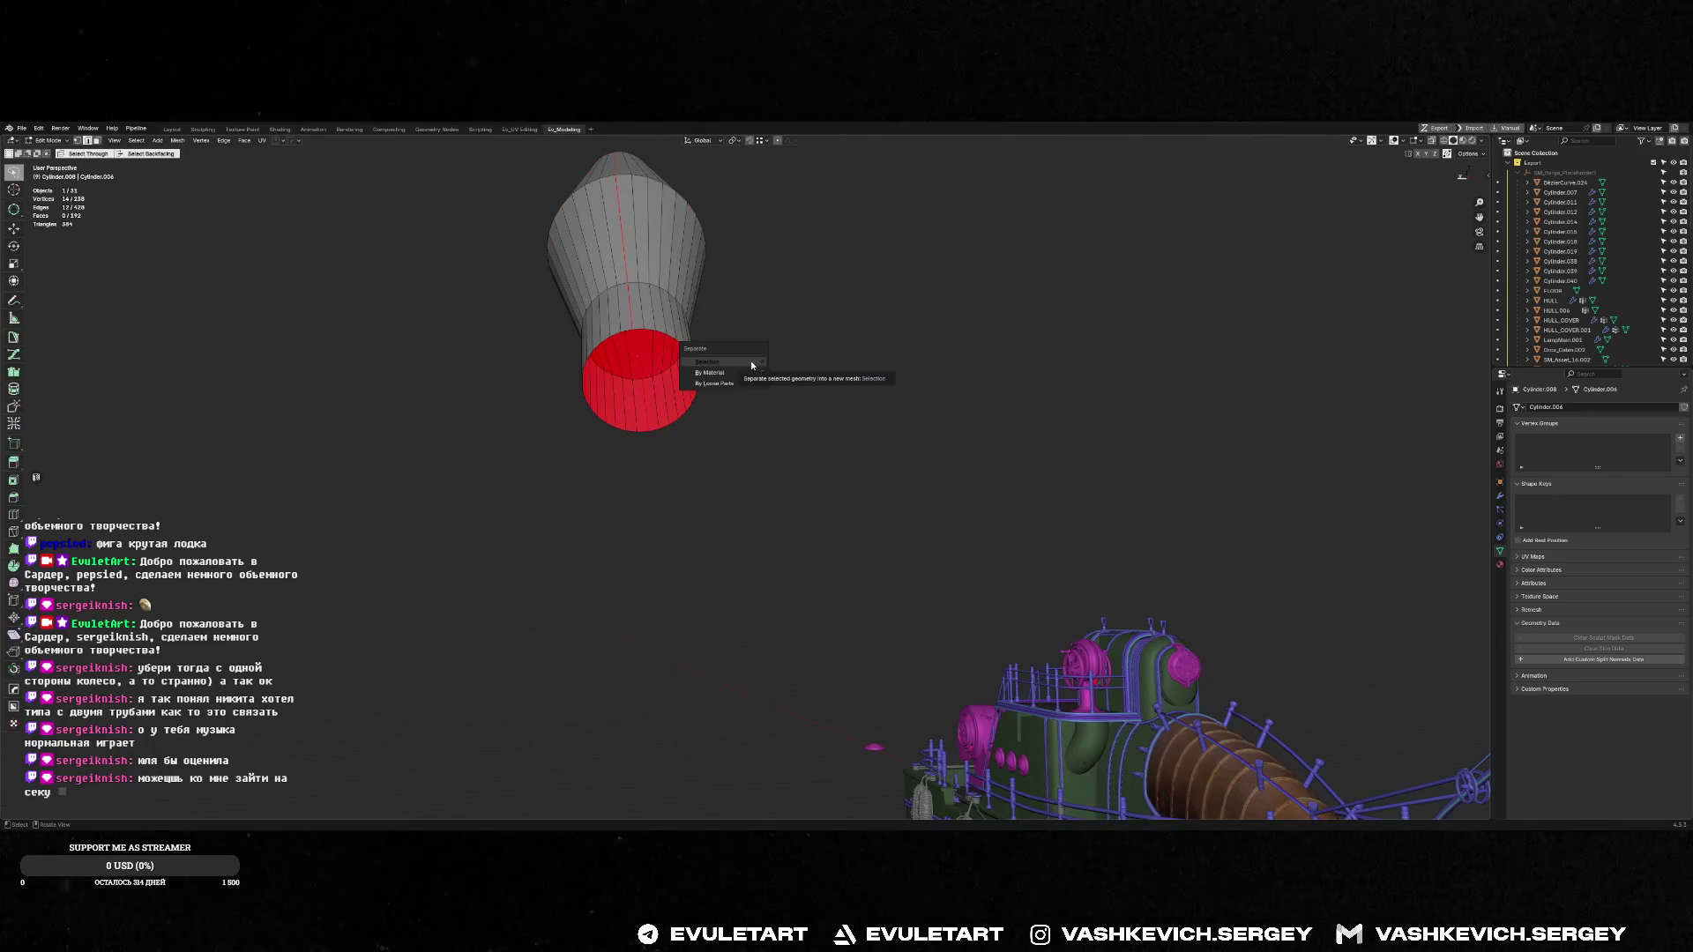
pyautogui.press('Tab')
pyautogui.click(624, 239)
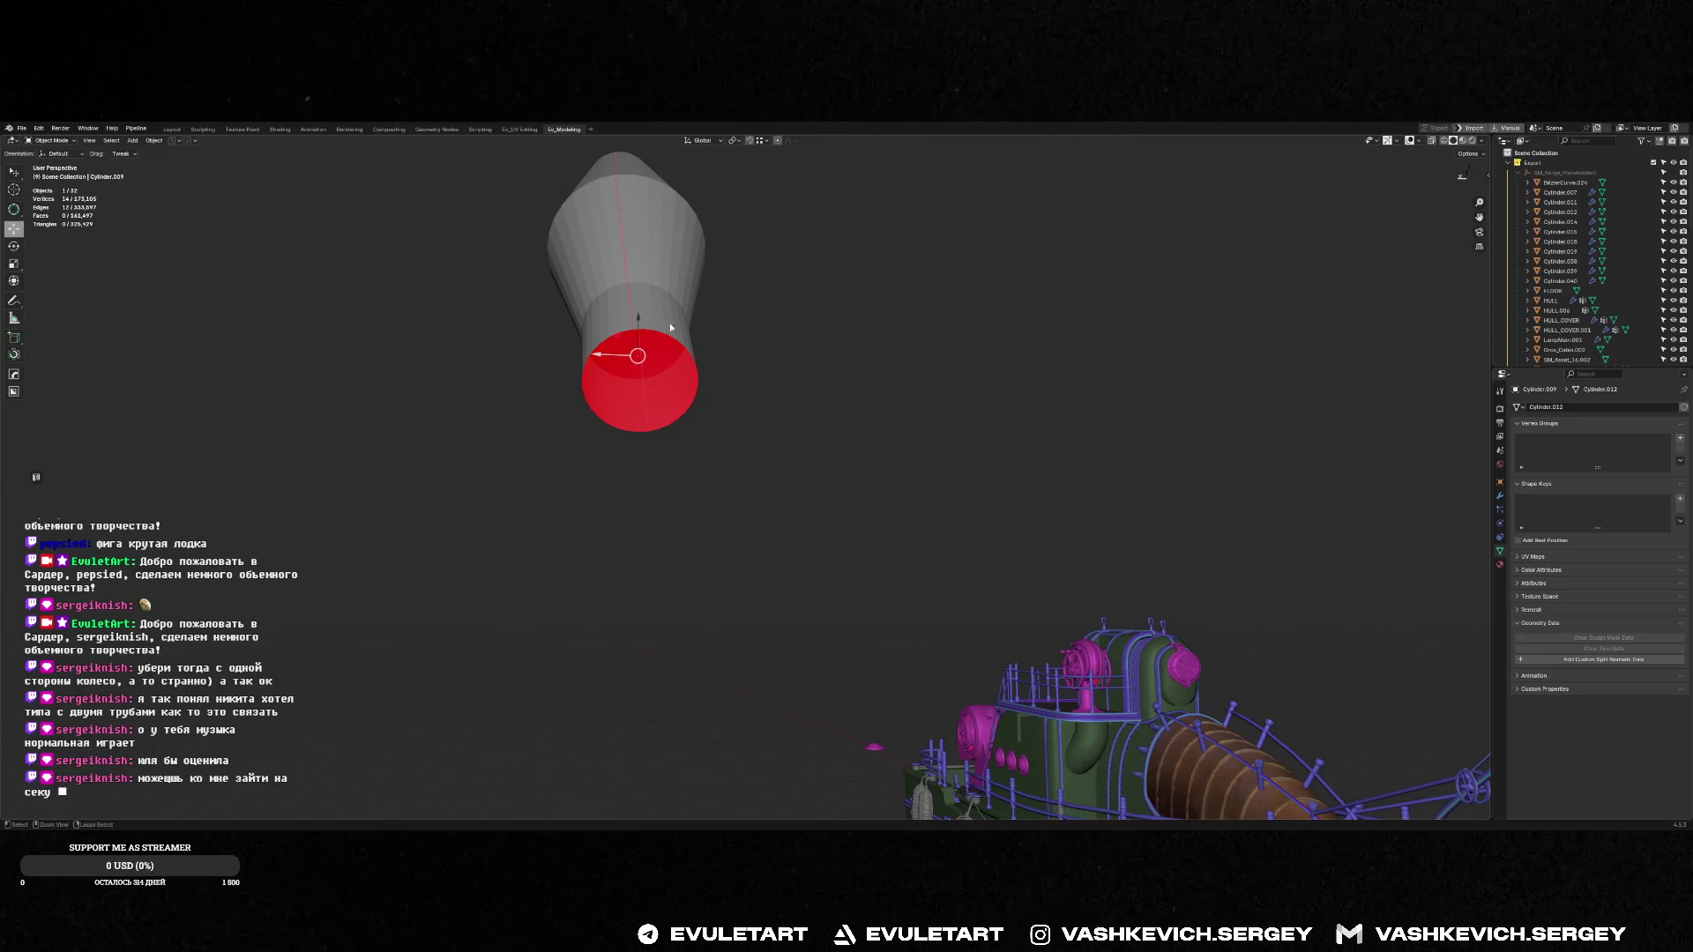
pyautogui.press('/')
pyautogui.press('Tab')
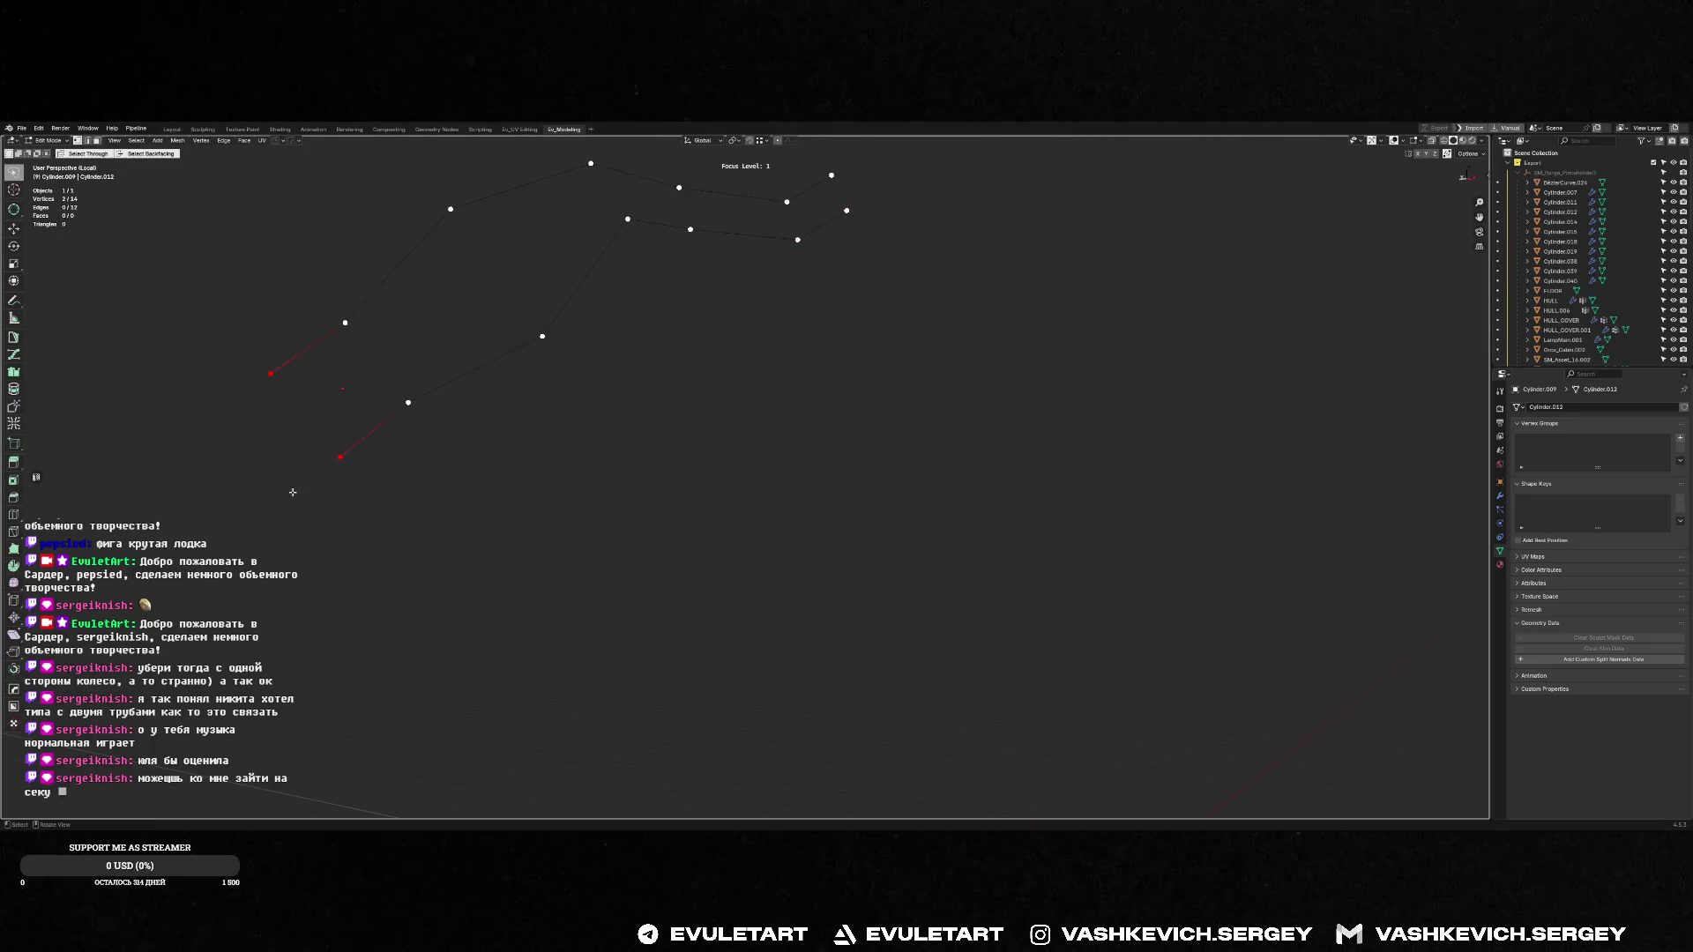
# Merge the edge line's first four vertex pairs at their centres
pyautogui.press('m')
pyautogui.click(264, 464)
pyautogui.click(345, 323)
pyautogui.keyDown('shift'); pyautogui.click(408, 402); pyautogui.keyUp('shift')
pyautogui.hotkey('shift', 'Tab')
pyautogui.hotkey('shift', 'Tab')
pyautogui.hotkey('shift', 'Tab')
pyautogui.hotkey('shift', 'Tab')
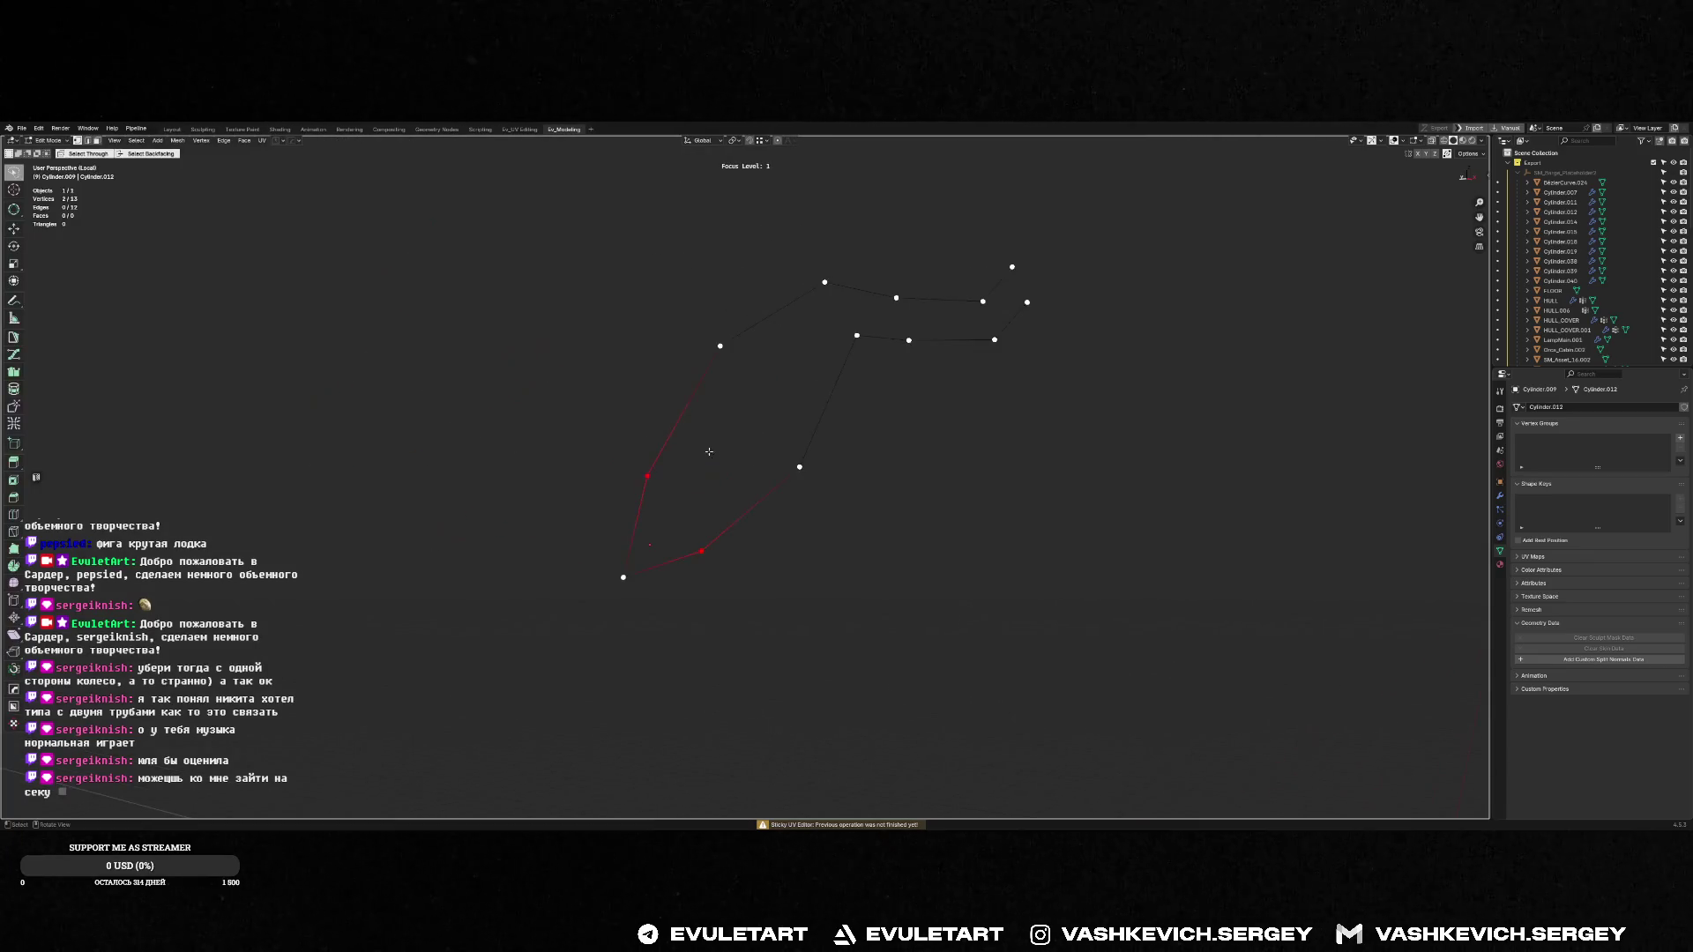
pyautogui.press('m')
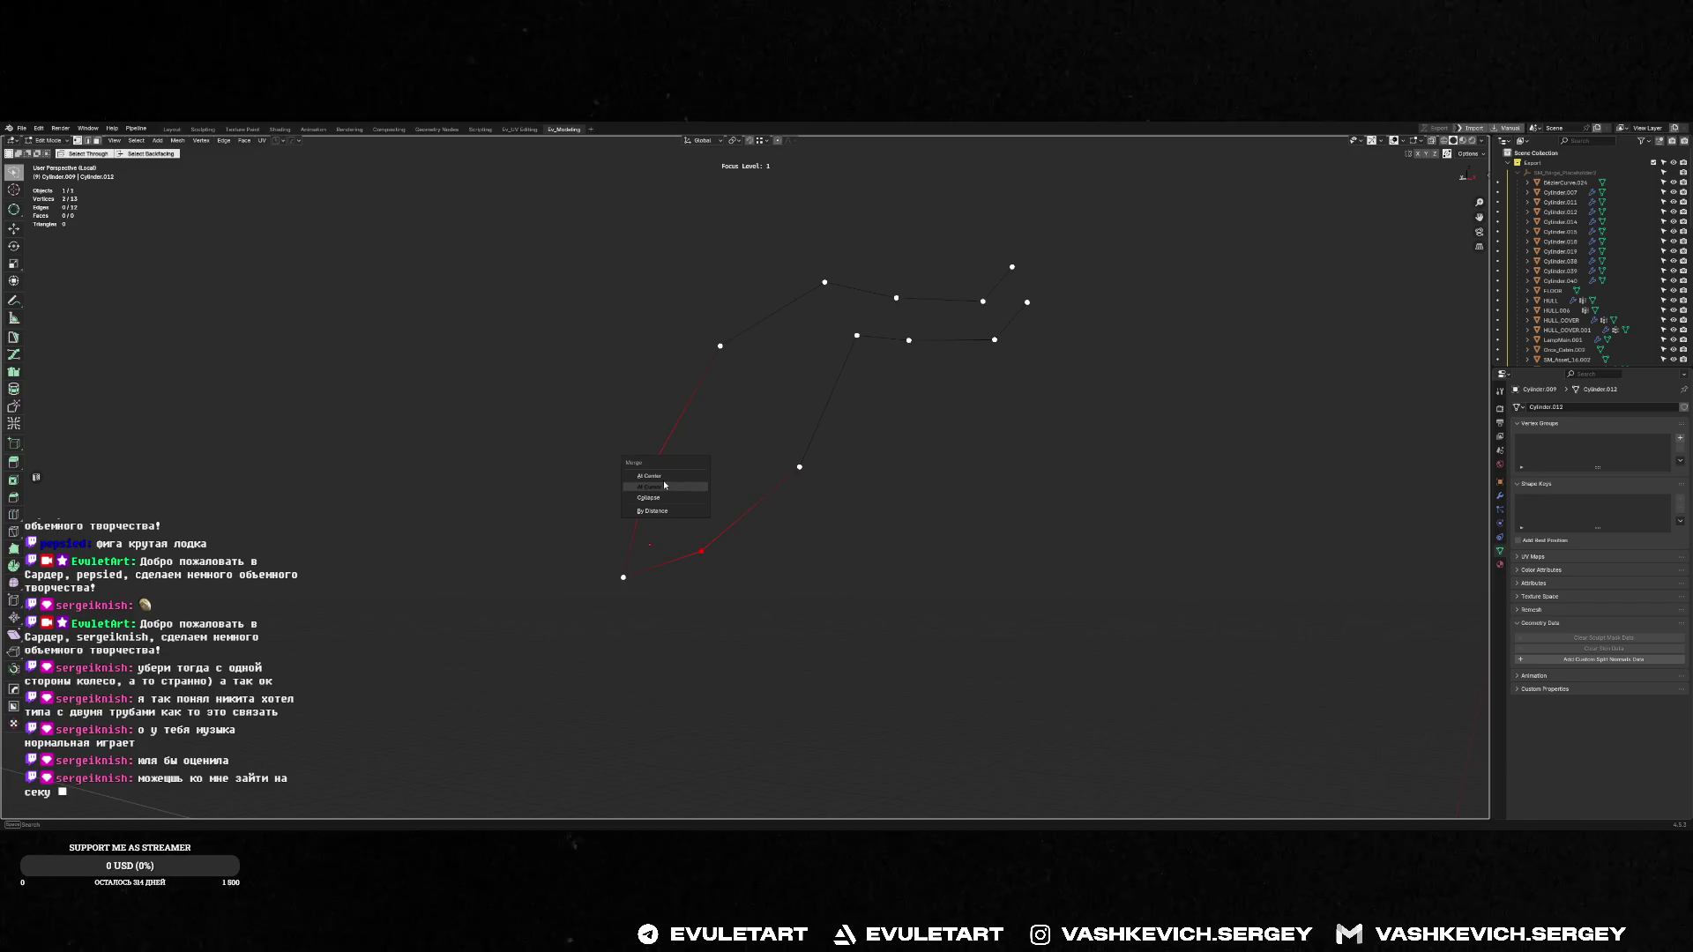
pyautogui.click(670, 478)
pyautogui.click(720, 345)
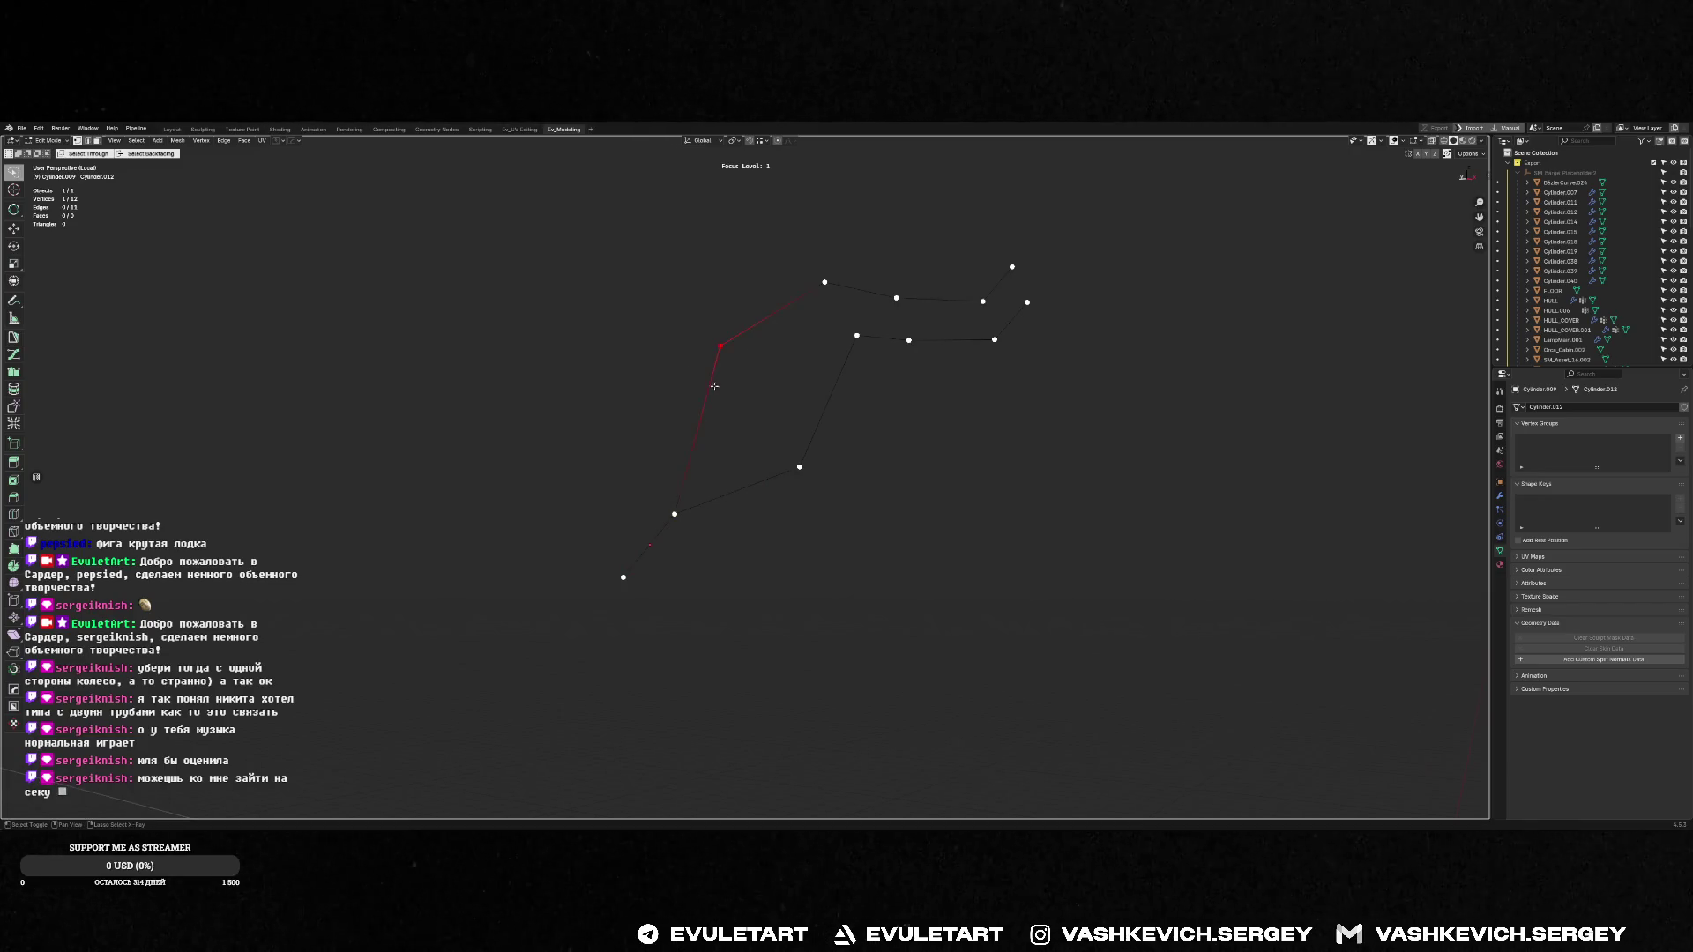
pyautogui.moveTo(809, 450); pyautogui.dragTo(836, 451)
pyautogui.press('m')
pyautogui.click(788, 432)
pyautogui.click(834, 276)
pyautogui.keyDown('shift'); pyautogui.click(852, 327); pyautogui.keyUp('shift')
pyautogui.press('m')
pyautogui.click(852, 330)
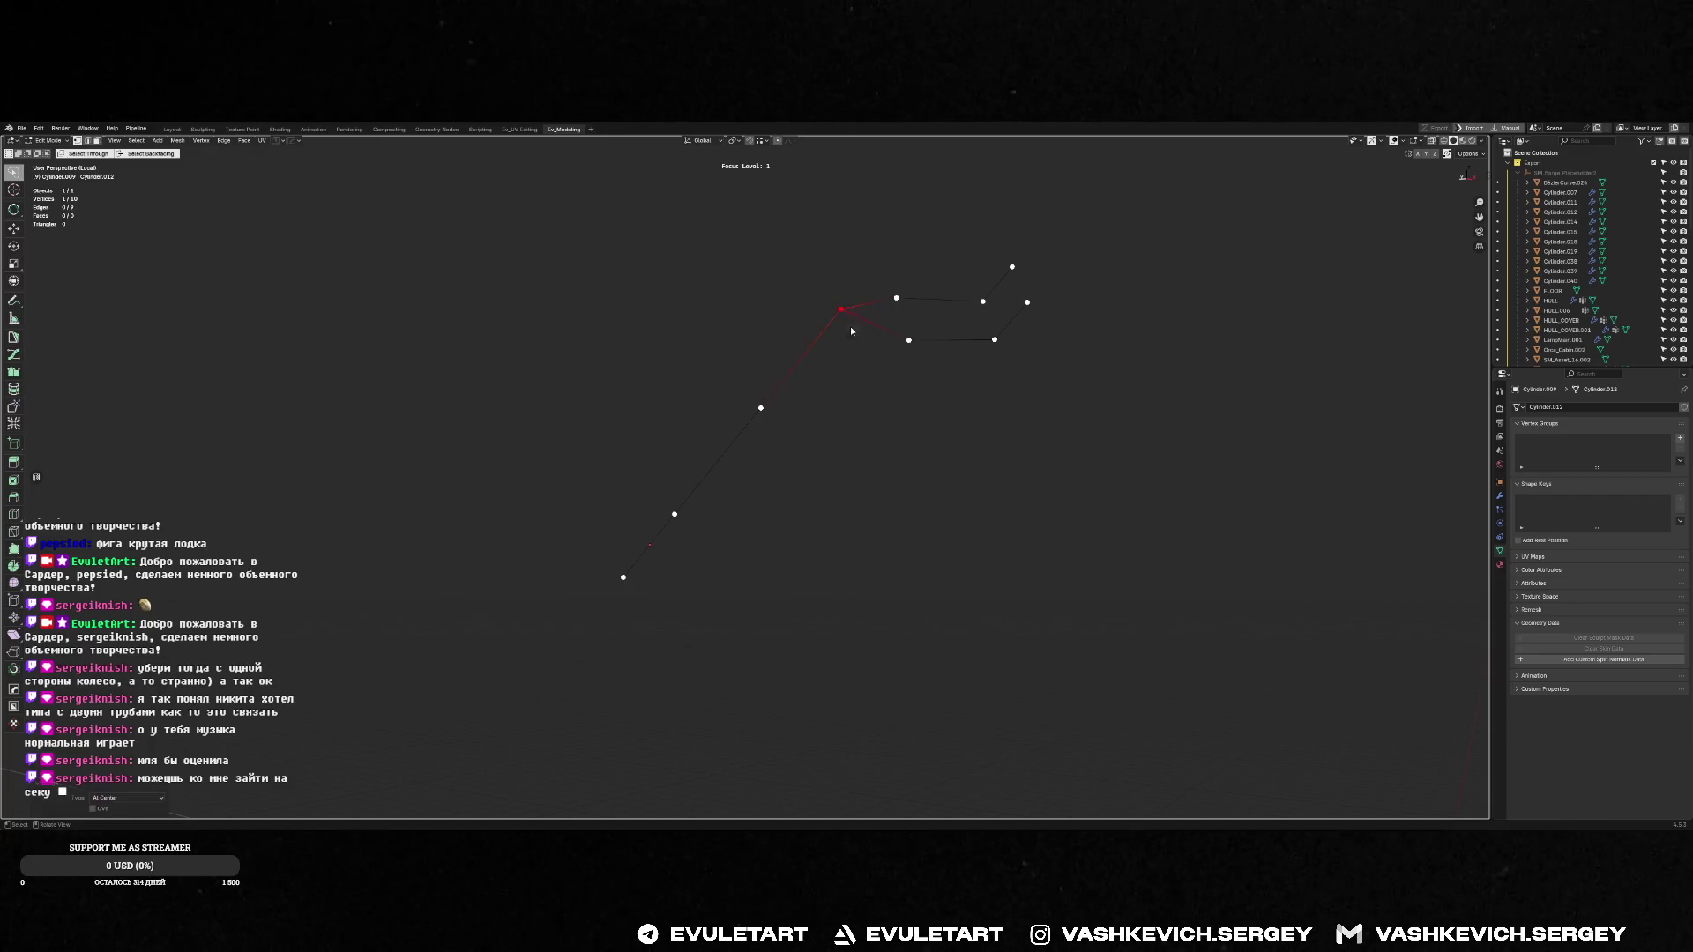
# Merge the remaining three vertex pairs at centre and exit Edit Mode
pyautogui.click(896, 298)
pyautogui.keyDown('shift'); pyautogui.click(909, 340); pyautogui.keyUp('shift')
pyautogui.press('m')
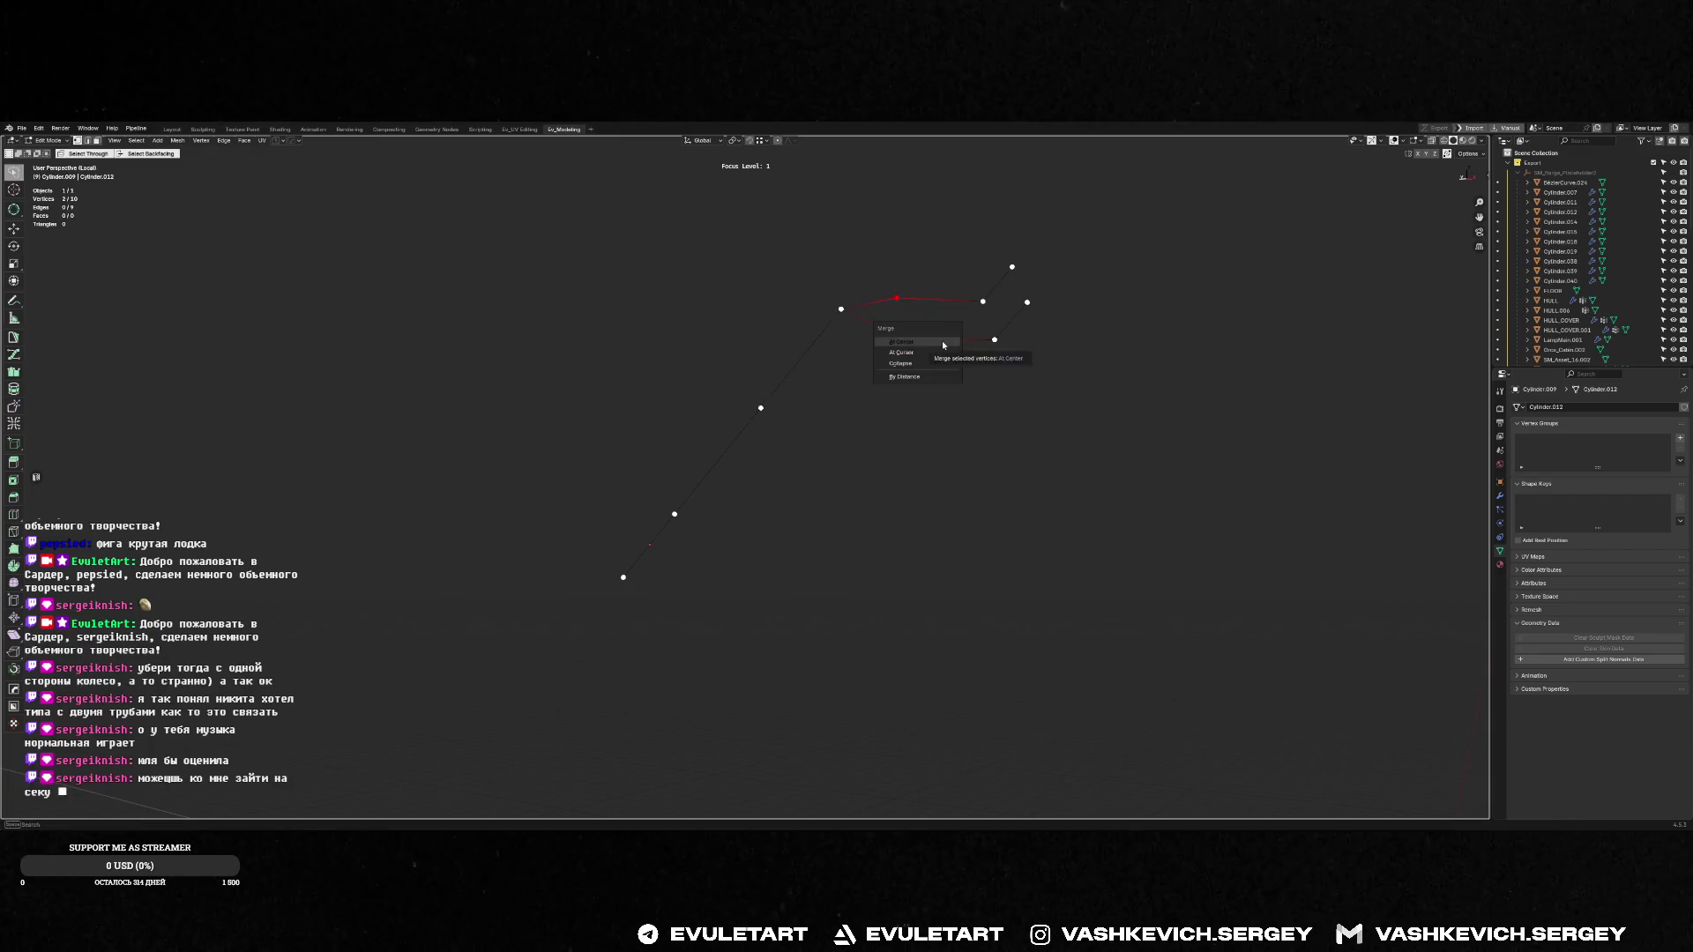
pyautogui.click(944, 345)
pyautogui.click(983, 302)
pyautogui.keyDown('shift'); pyautogui.click(995, 340); pyautogui.keyUp('shift')
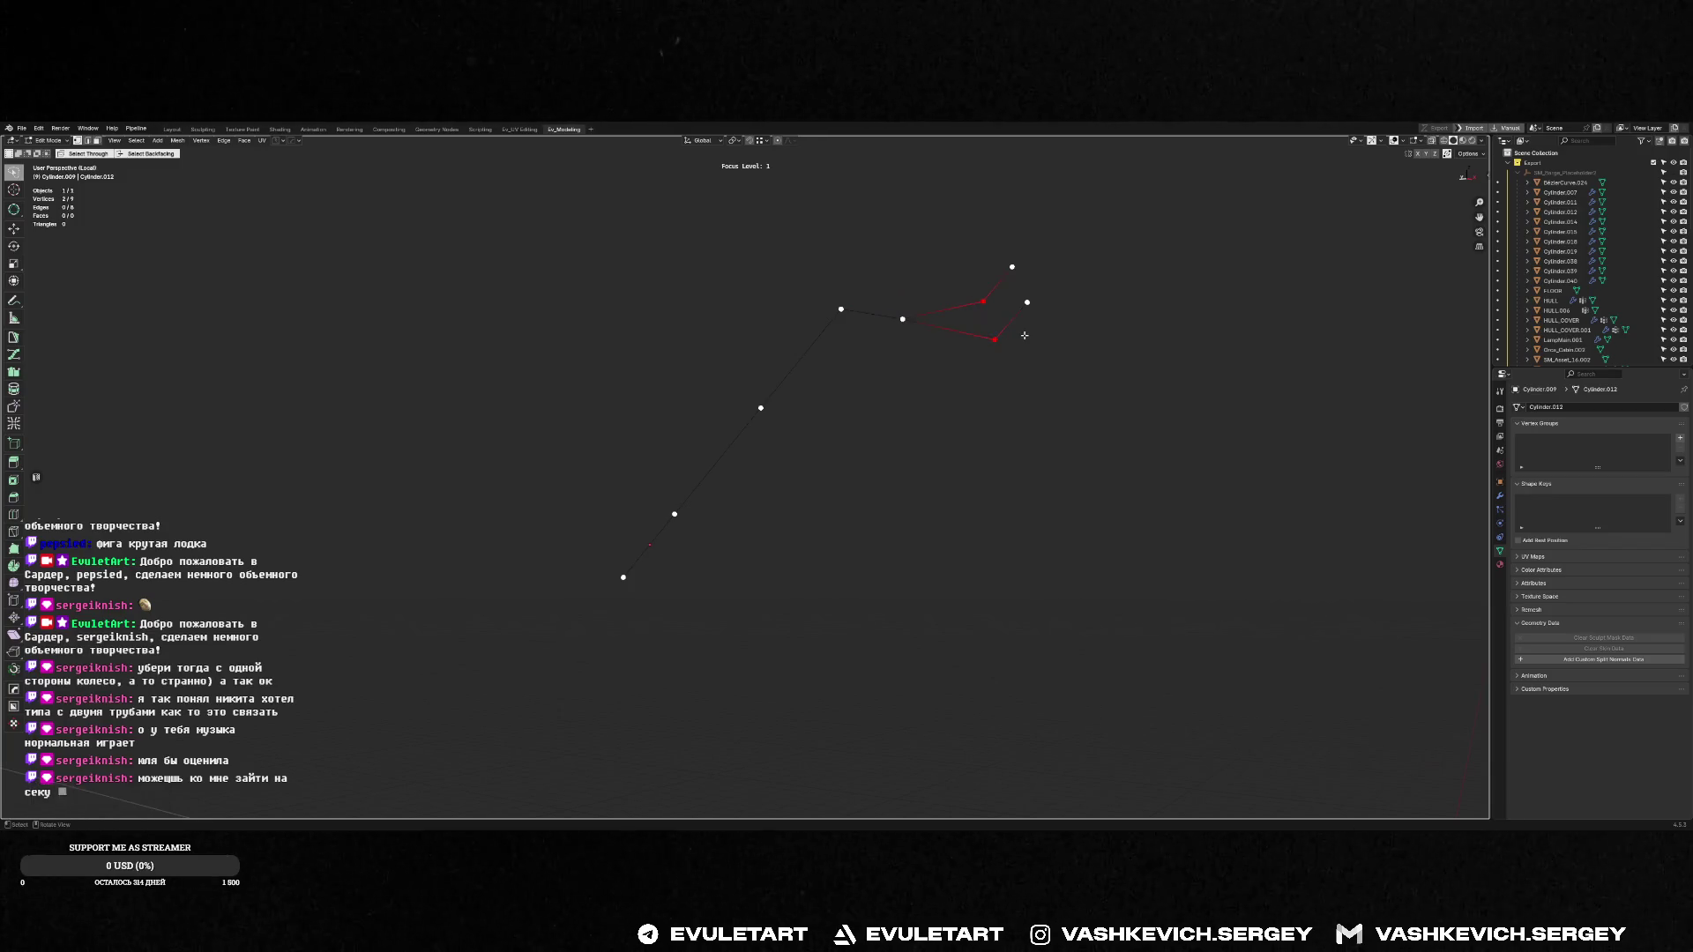
pyautogui.press('m')
pyautogui.click(1025, 338)
pyautogui.click(1013, 266)
pyautogui.keyDown('shift'); pyautogui.click(1027, 302); pyautogui.keyUp('shift')
pyautogui.press('m')
pyautogui.click(1036, 309)
pyautogui.press('Tab')
# Convert the pipe's centreline into a curve object
pyautogui.press('KP_Divide')
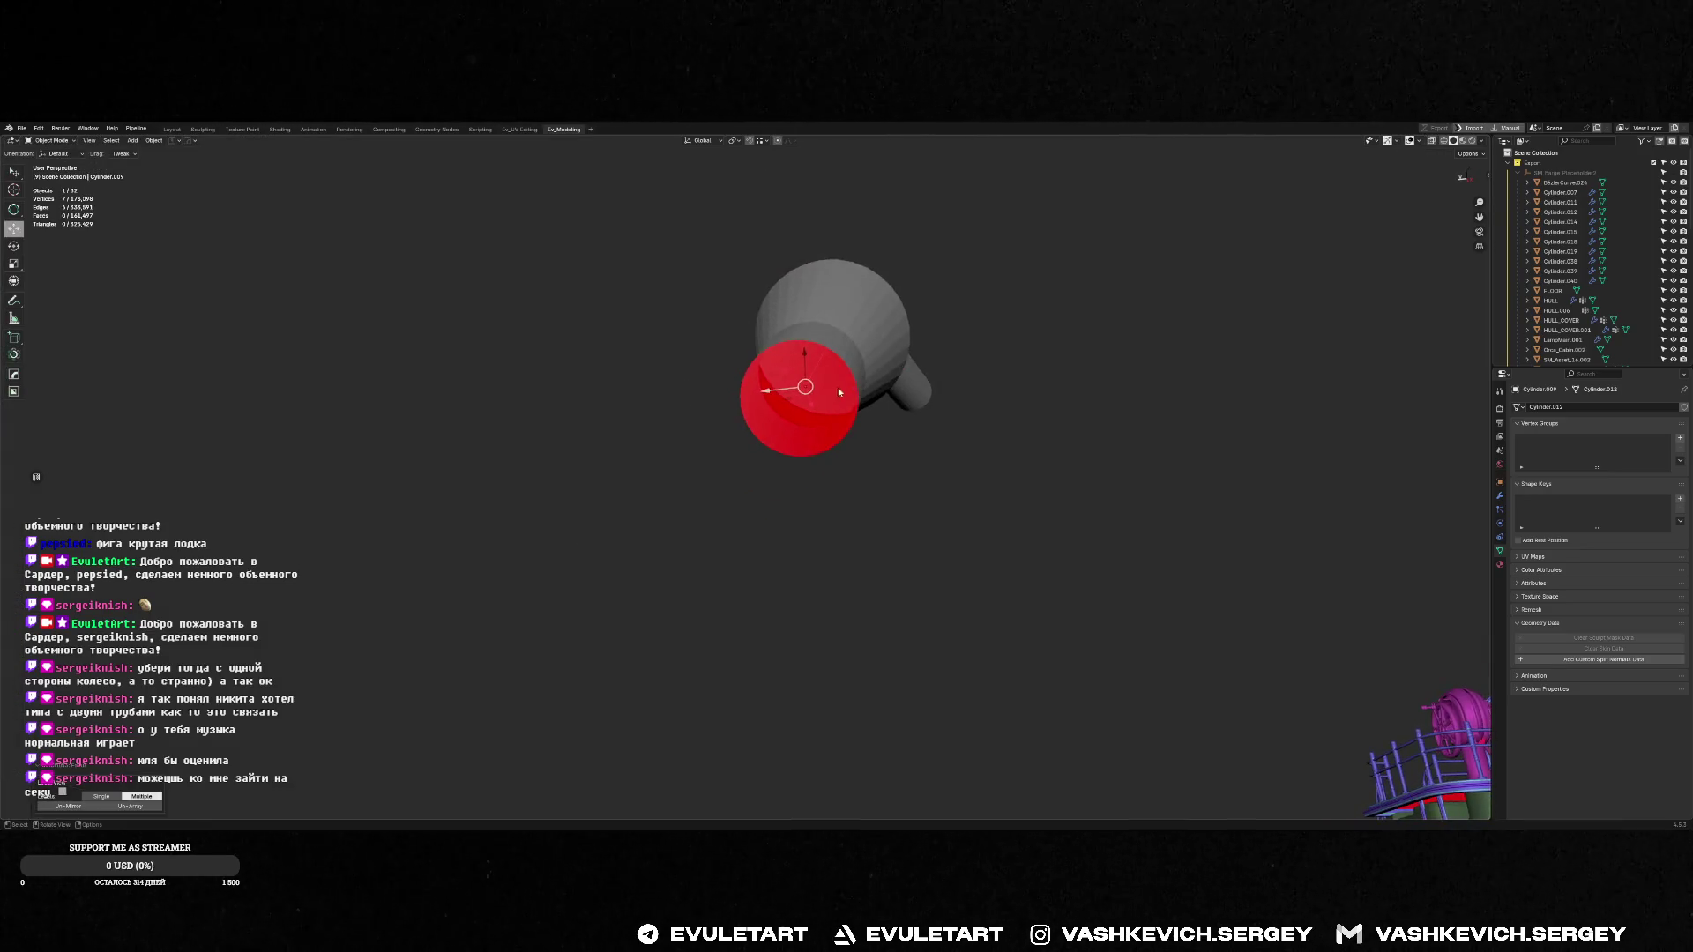
pyautogui.moveTo(878, 334); pyautogui.dragTo(834, 372, button='middle')
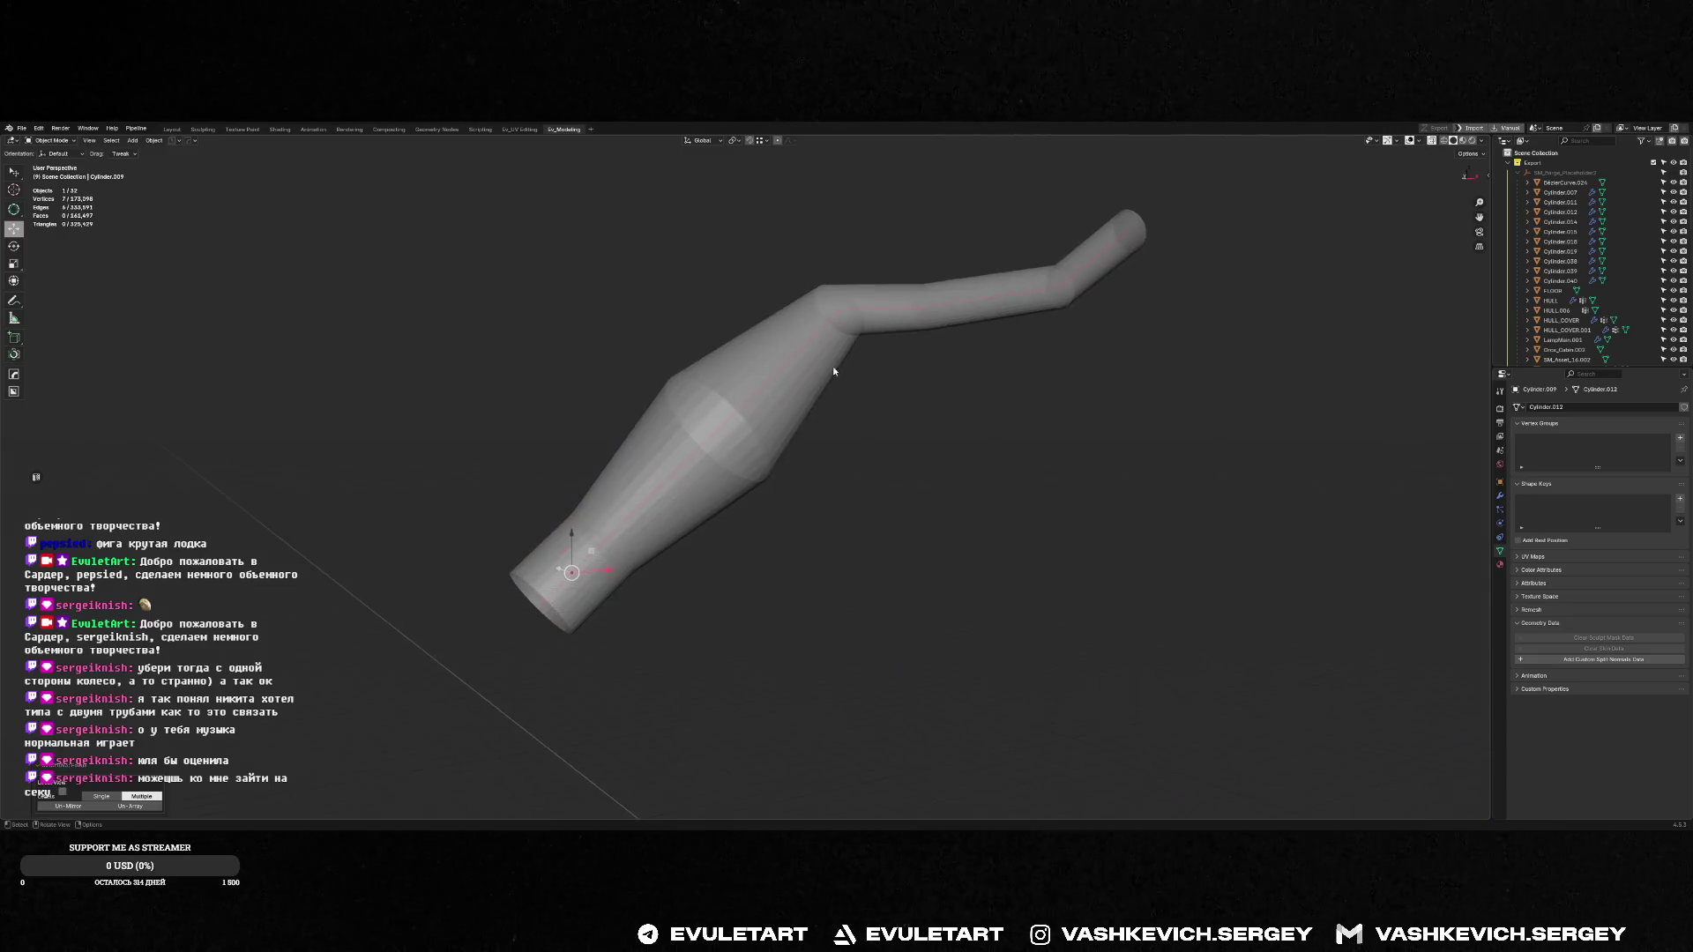
pyautogui.press('Tab')
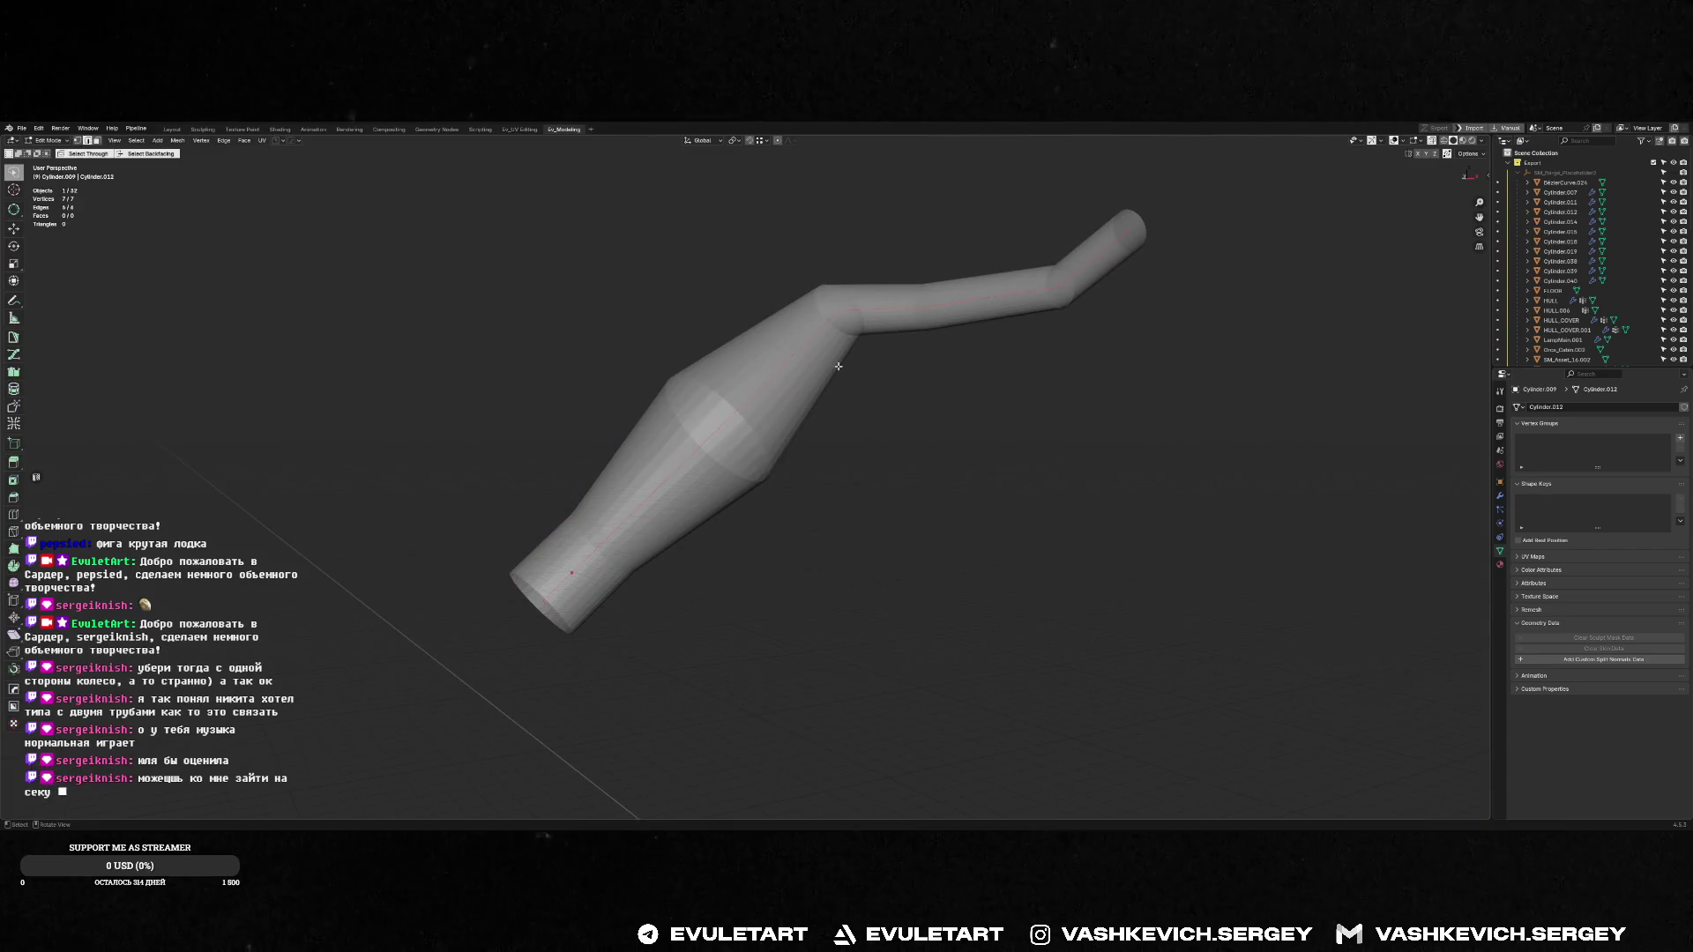
pyautogui.press('F3')
pyautogui.click(960, 392)
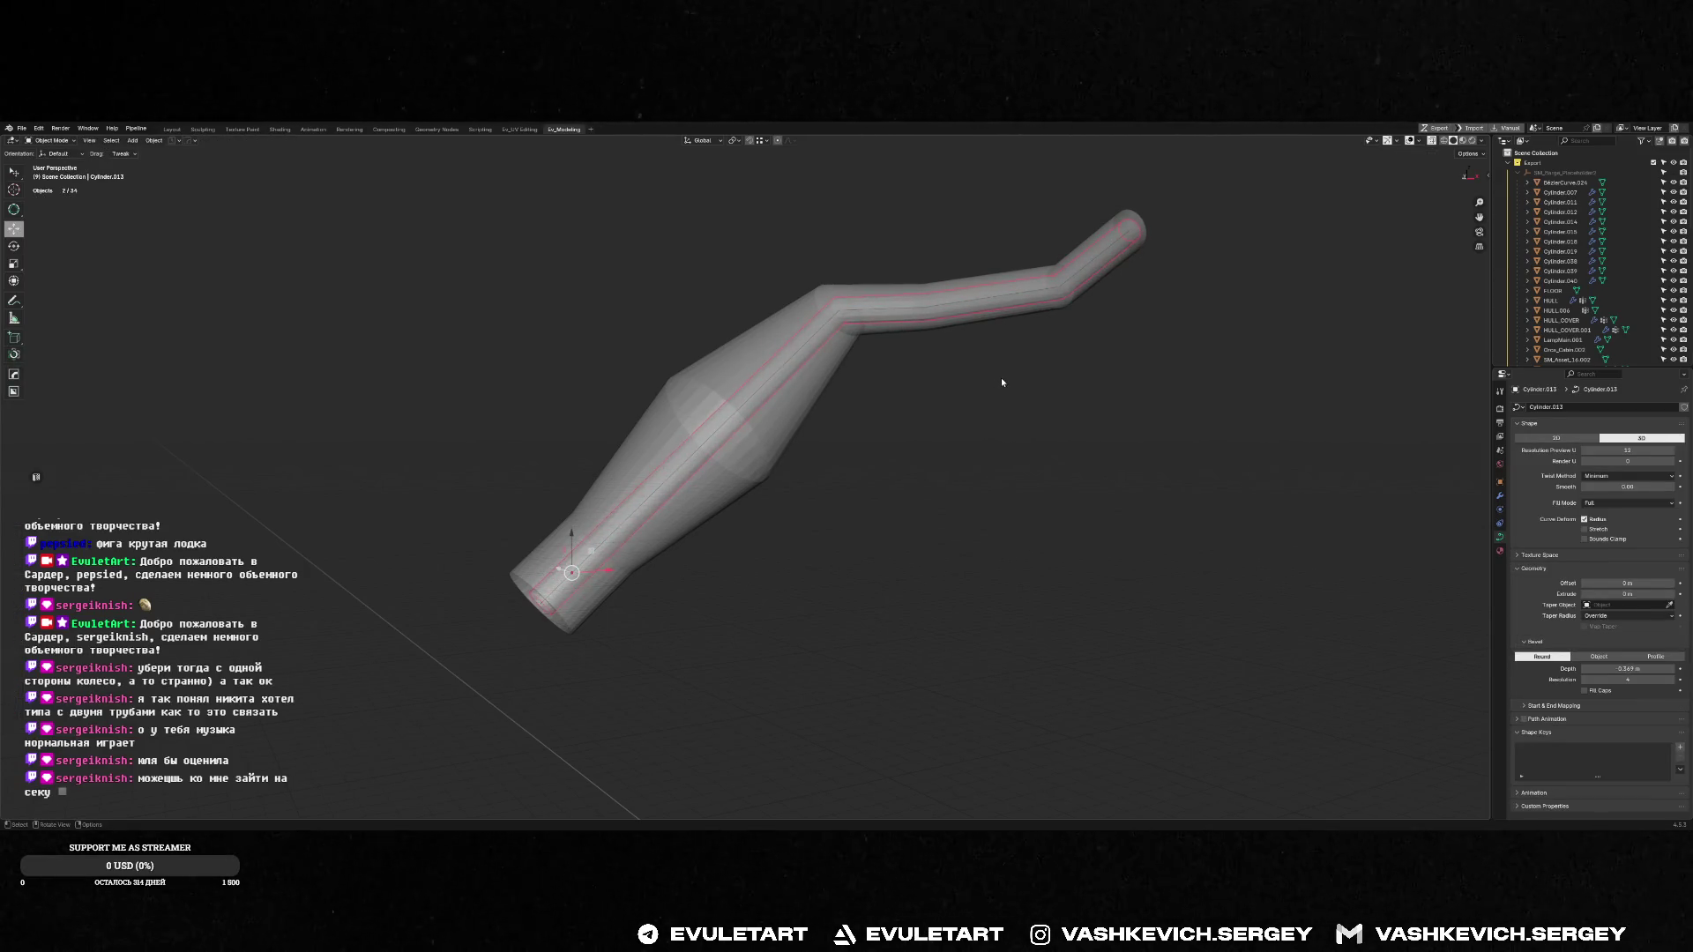
# Make the pipe see-through and select the inner curve running inside it
pyautogui.moveTo(1002, 383)
pyautogui.mouseDown(button='middle')
pyautogui.moveTo(971, 397)
pyautogui.moveTo(593, 347)
pyautogui.mouseUp(button='middle')
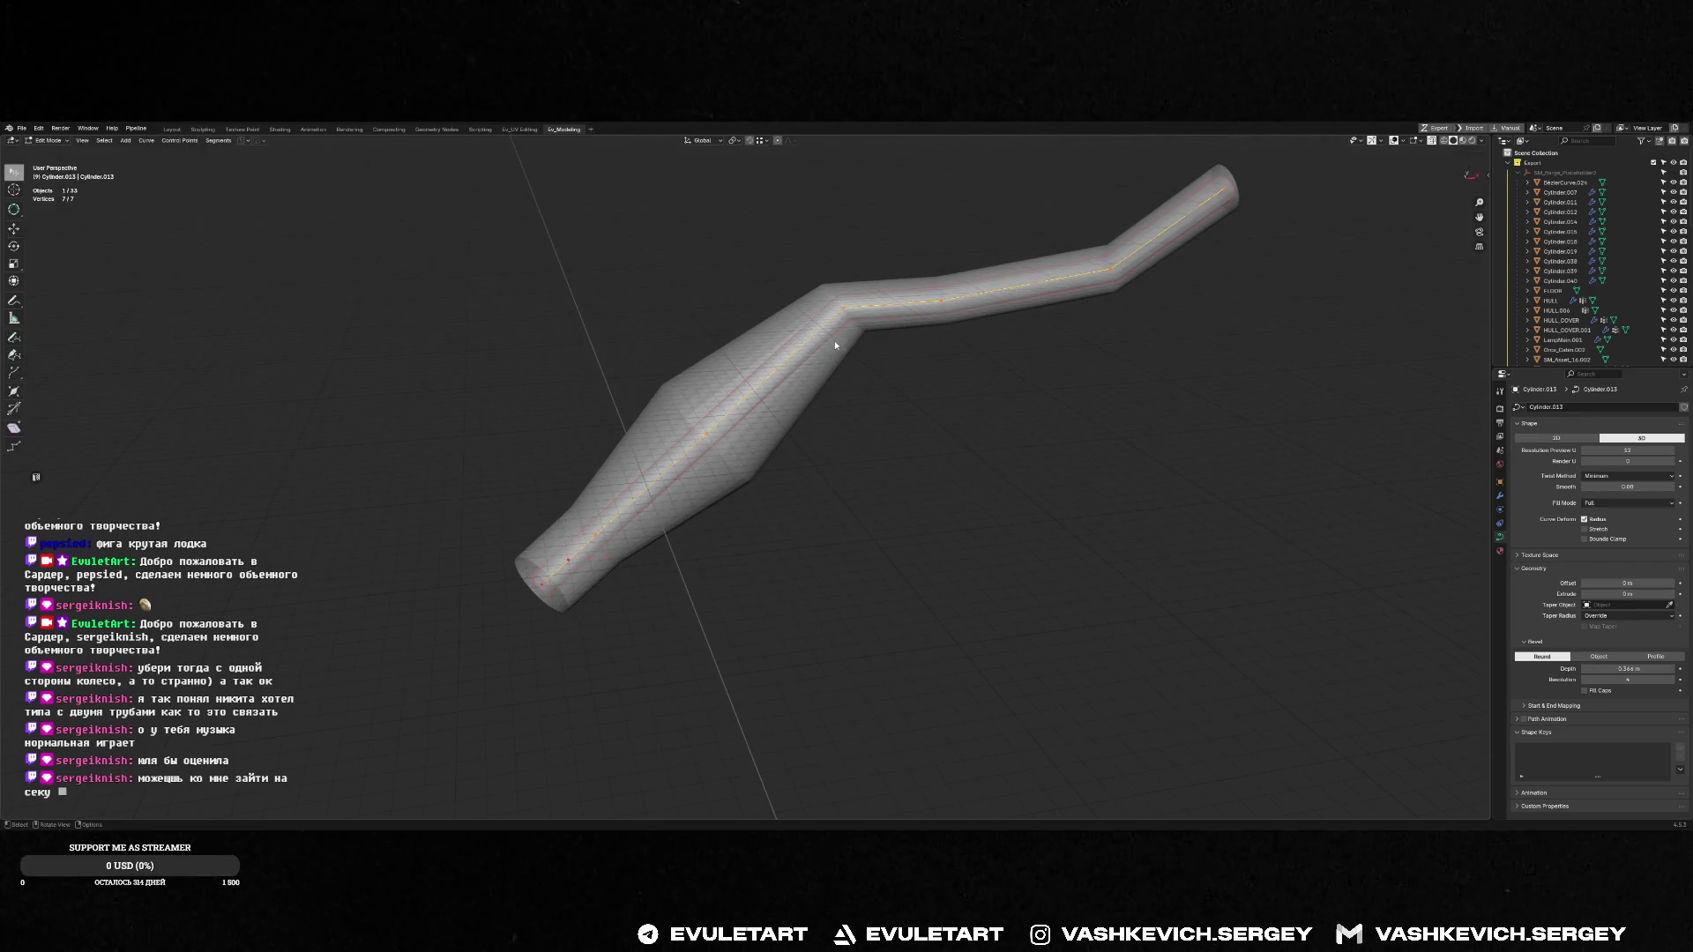
pyautogui.moveTo(834, 341); pyautogui.dragTo(827, 395, button='middle')
pyautogui.scroll(4, 827, 394)
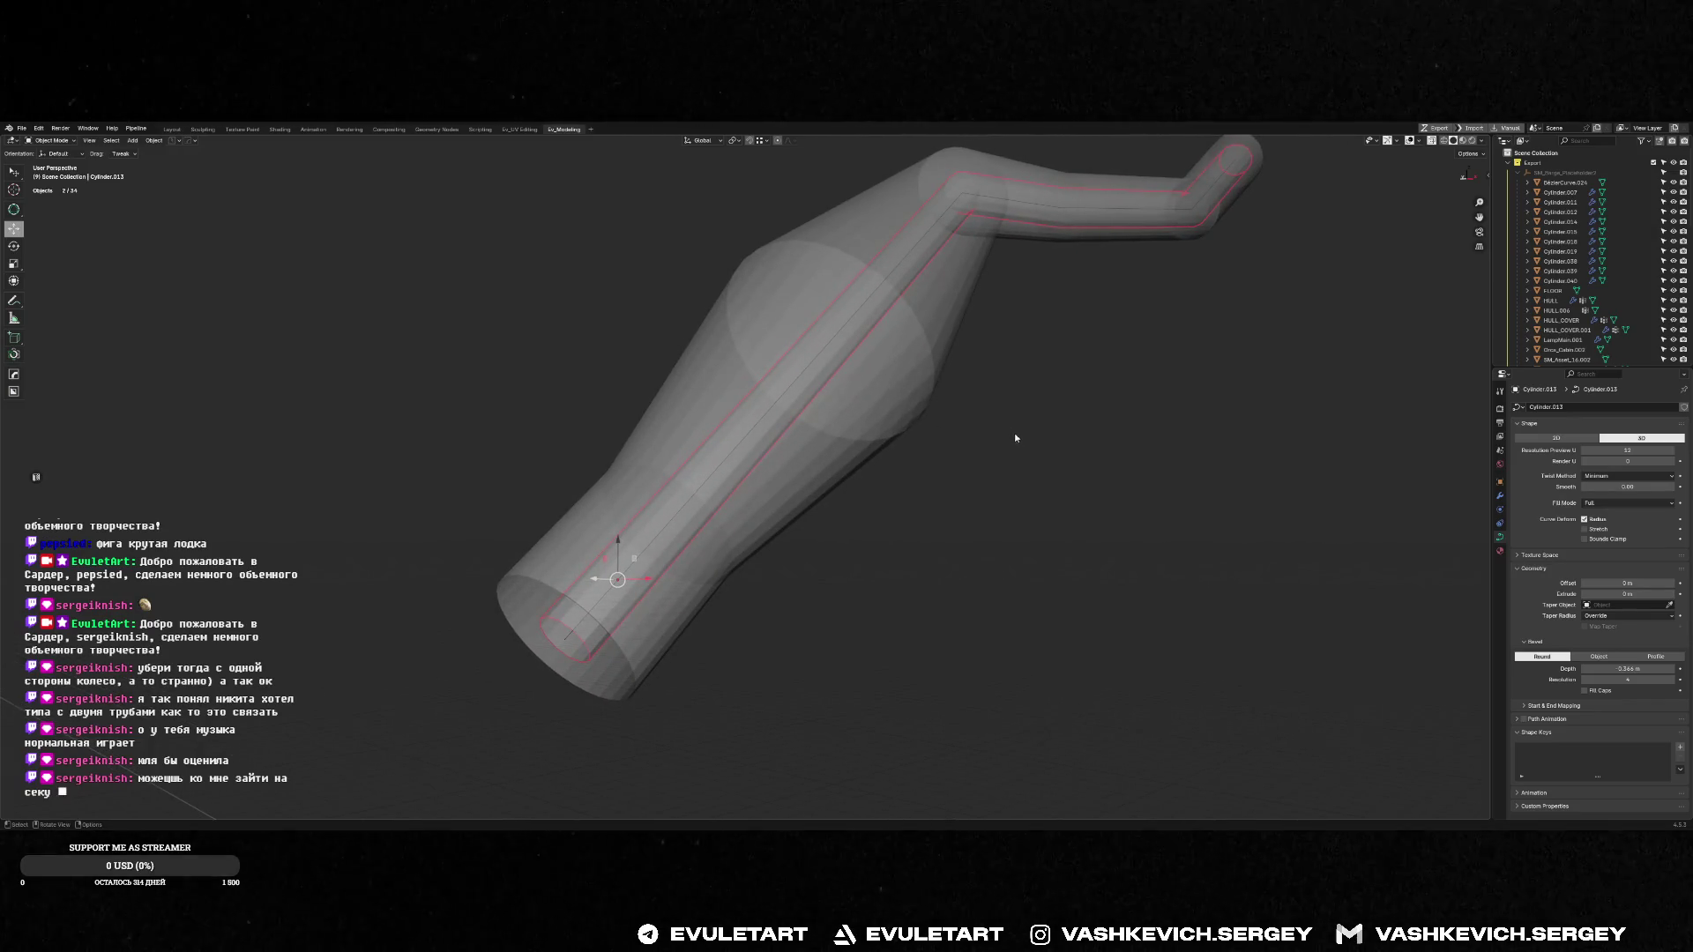
pyautogui.hotkey('alt', 'a')
pyautogui.hotkey('alt', 'z')
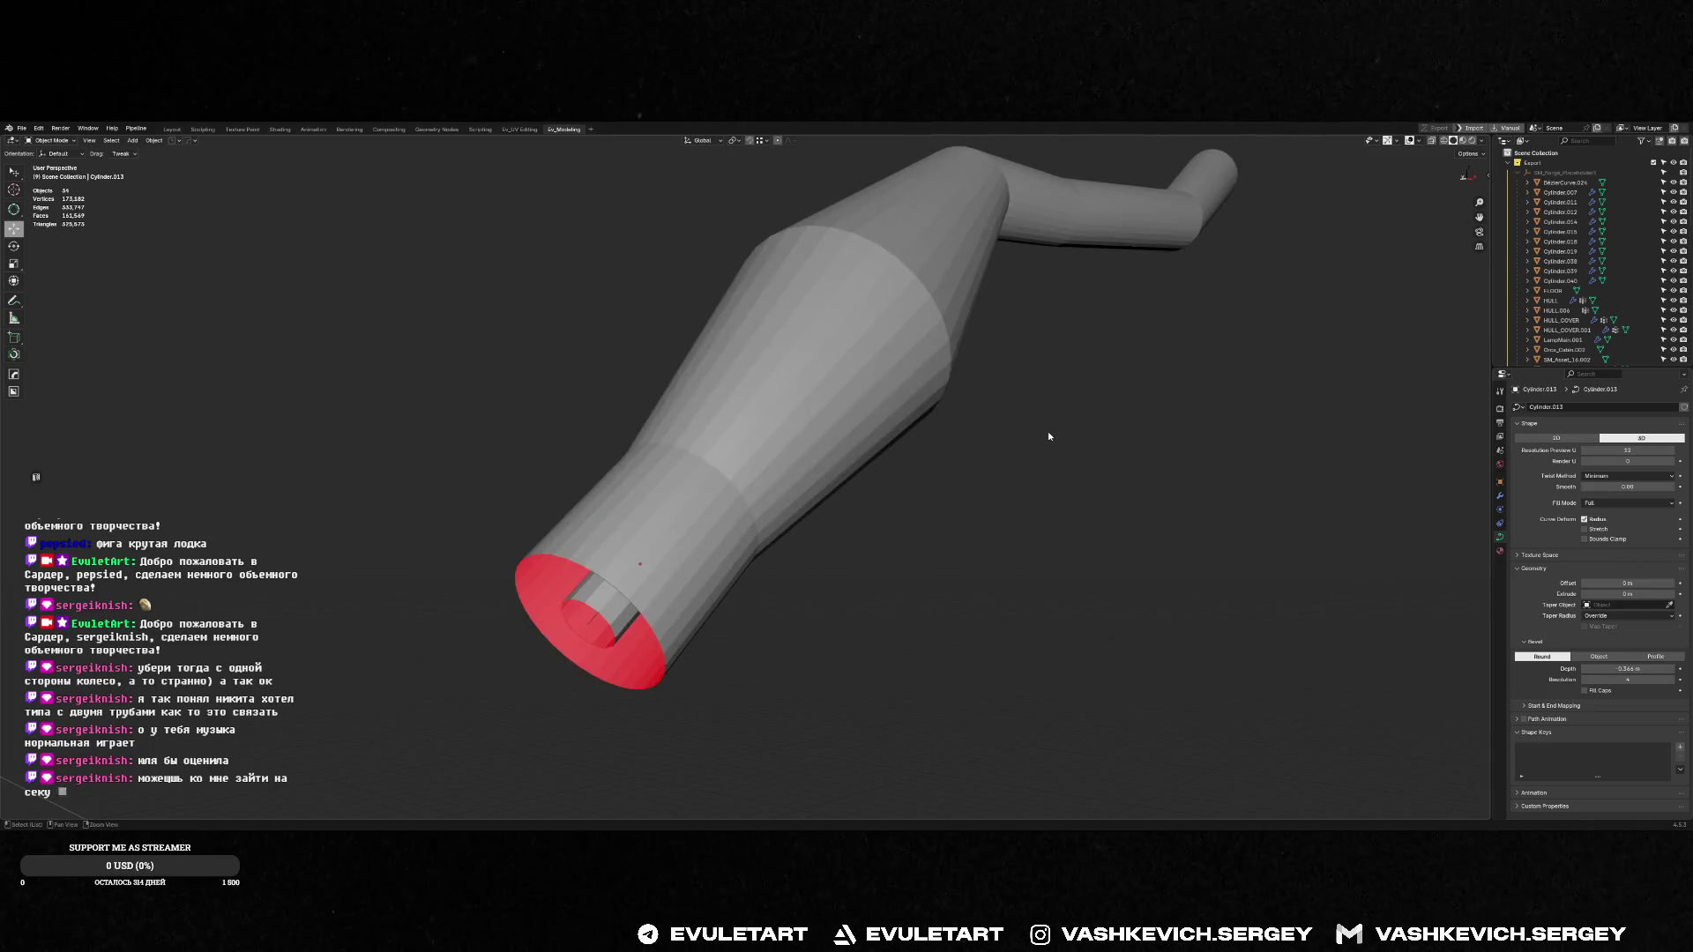
pyautogui.hotkey('alt', 'z')
pyautogui.scroll(1, 1049, 436)
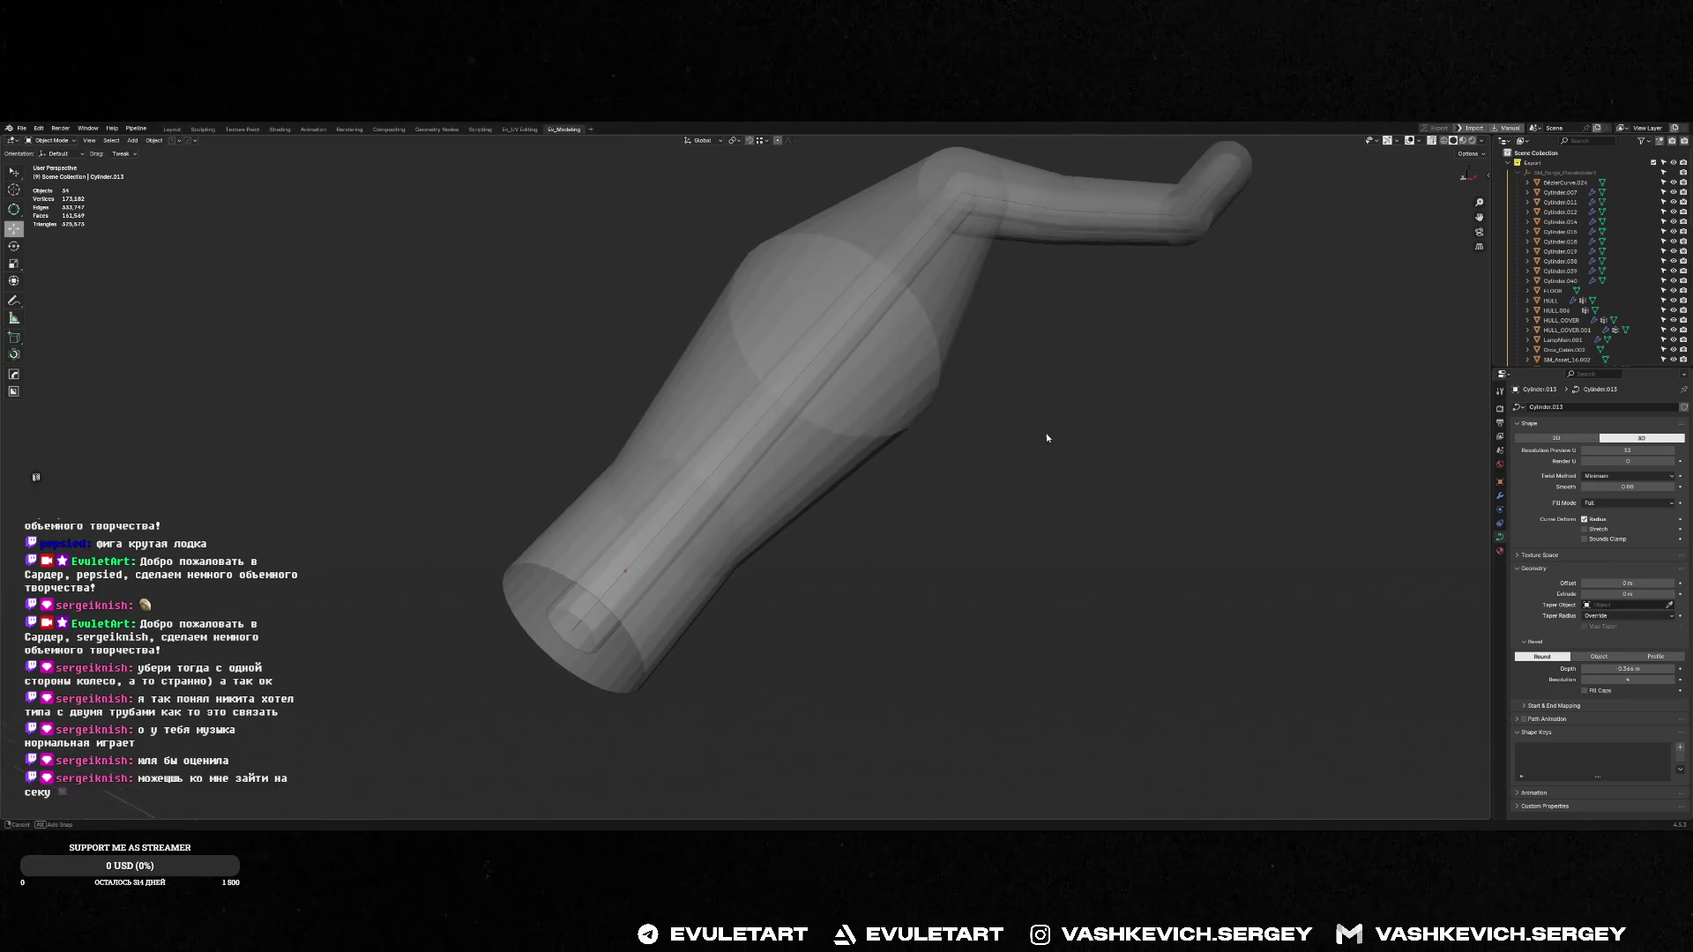
pyautogui.click(566, 615)
pyautogui.rightClick(565, 611)
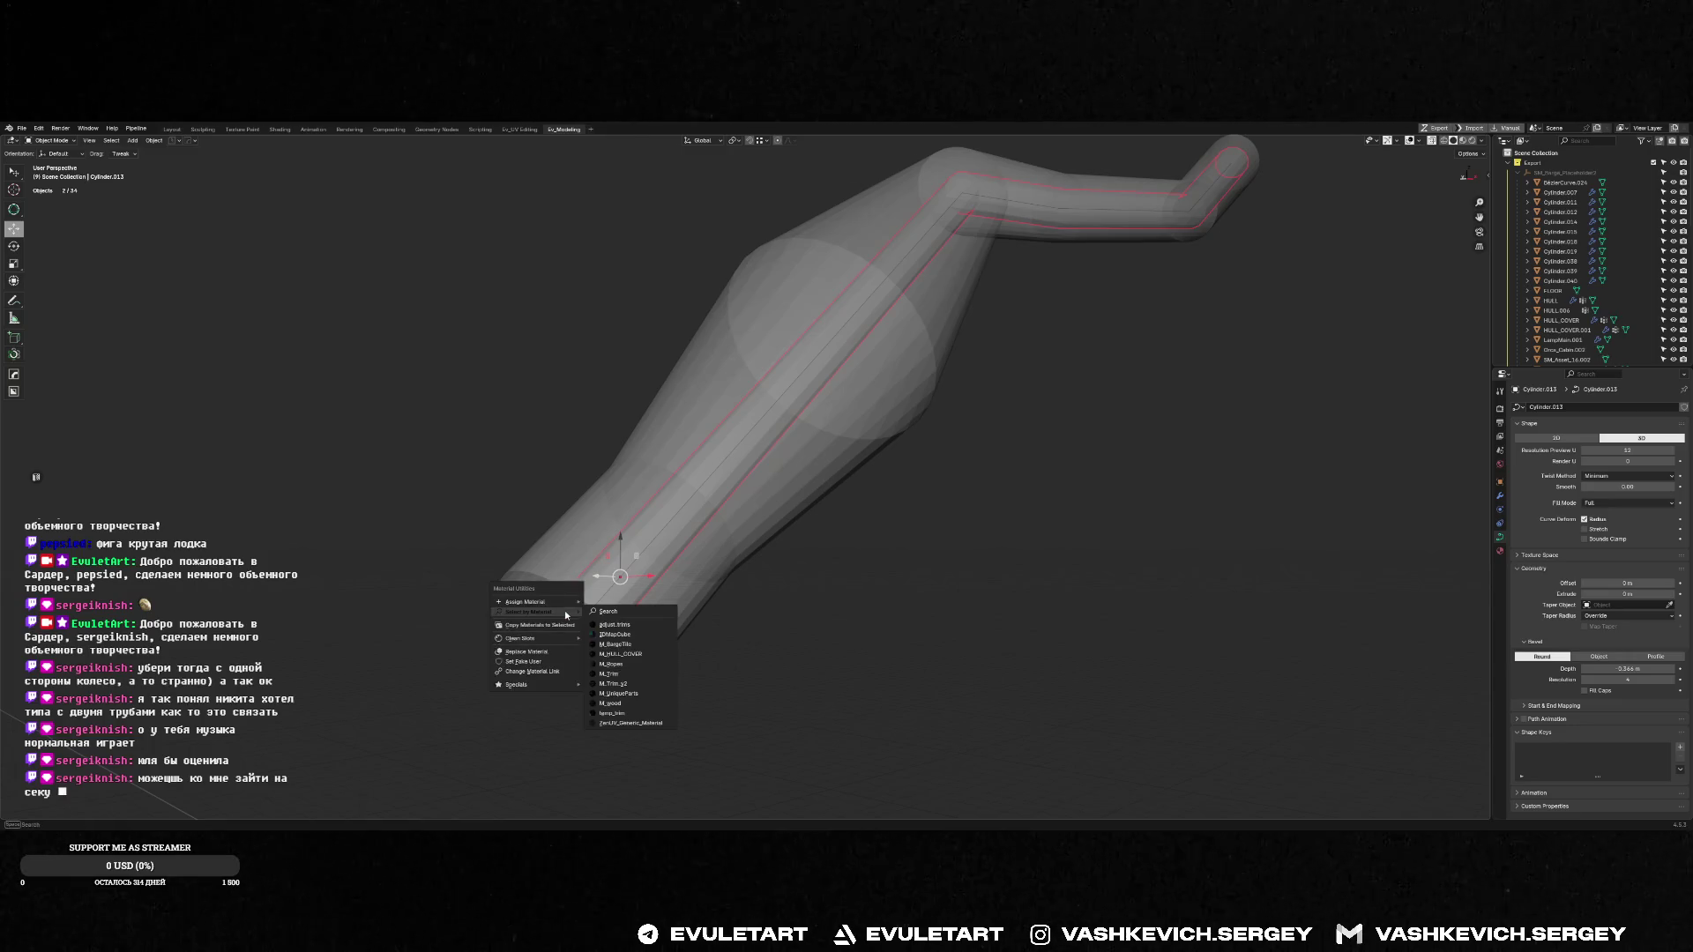
pyautogui.press('Escape')
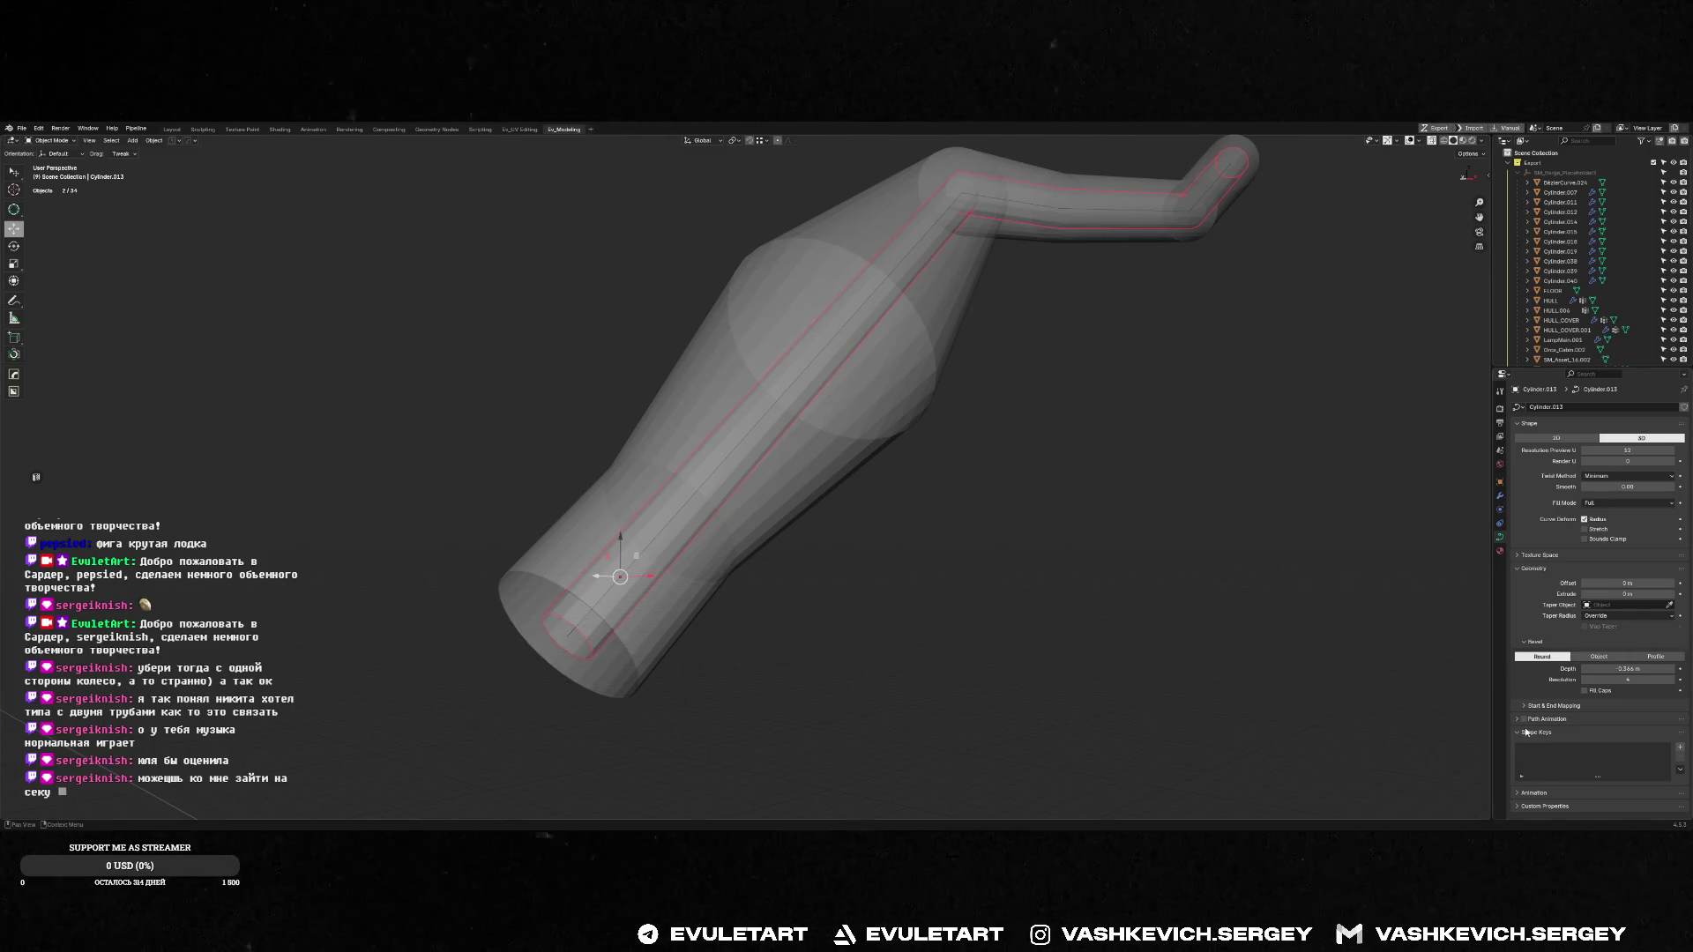
# Create a new material for the inner core with a bright green viewport display colour
pyautogui.click(1502, 552)
pyautogui.click(1519, 449)
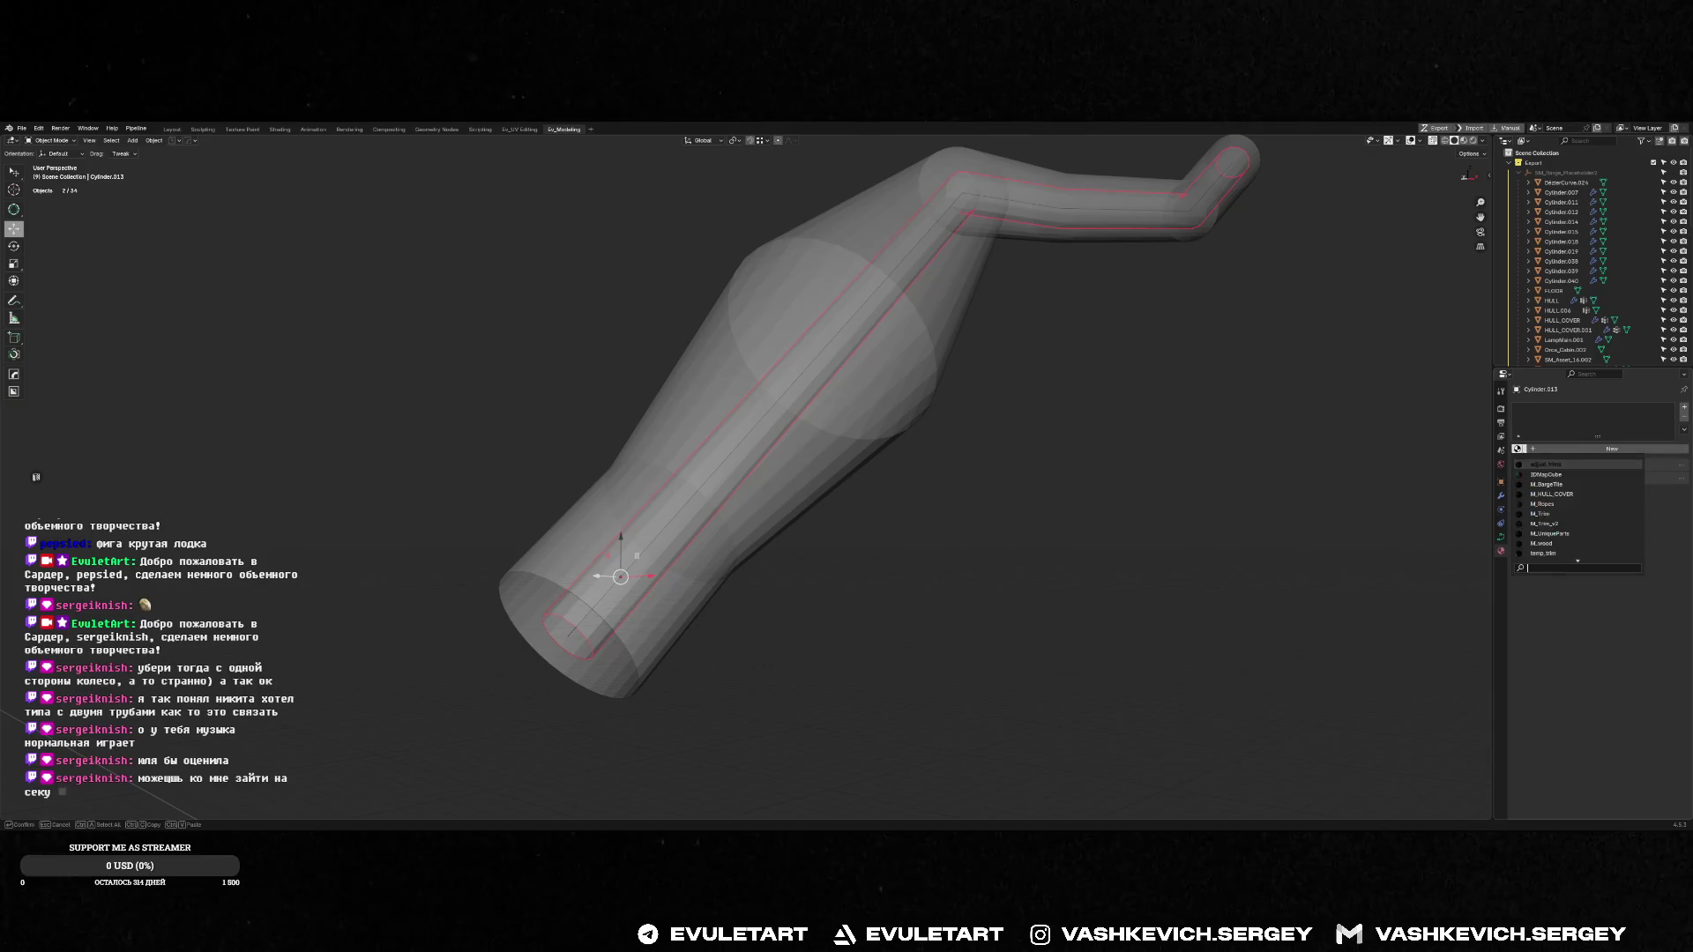
pyautogui.click(1583, 449)
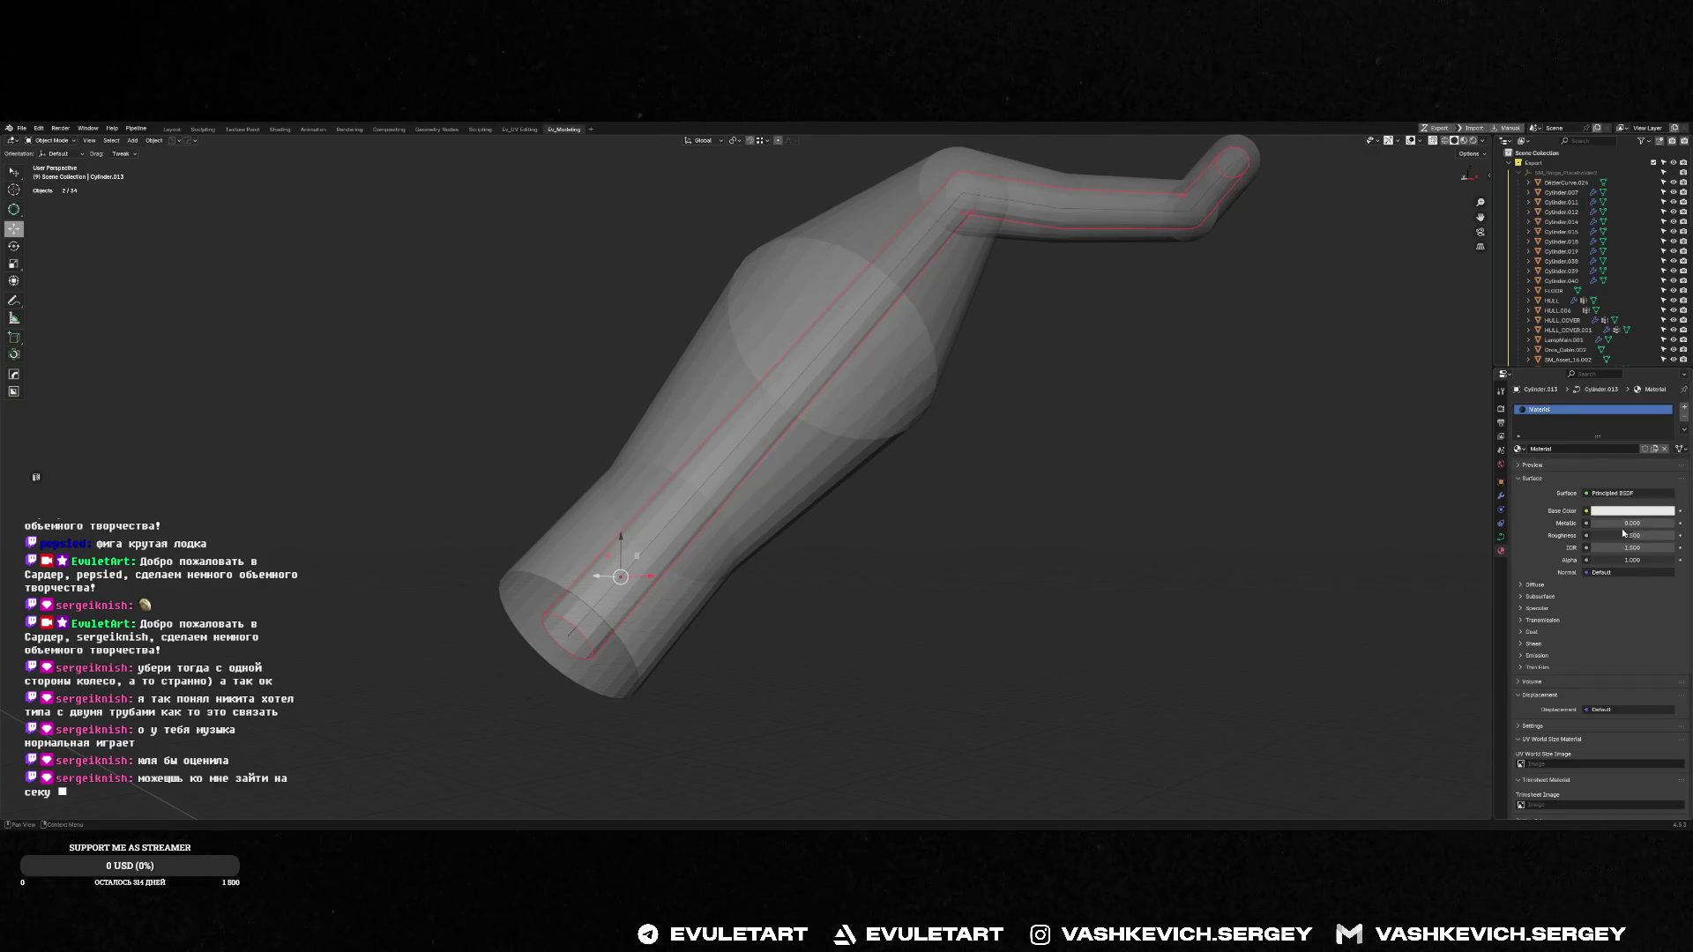
pyautogui.scroll(-6, 1573, 760)
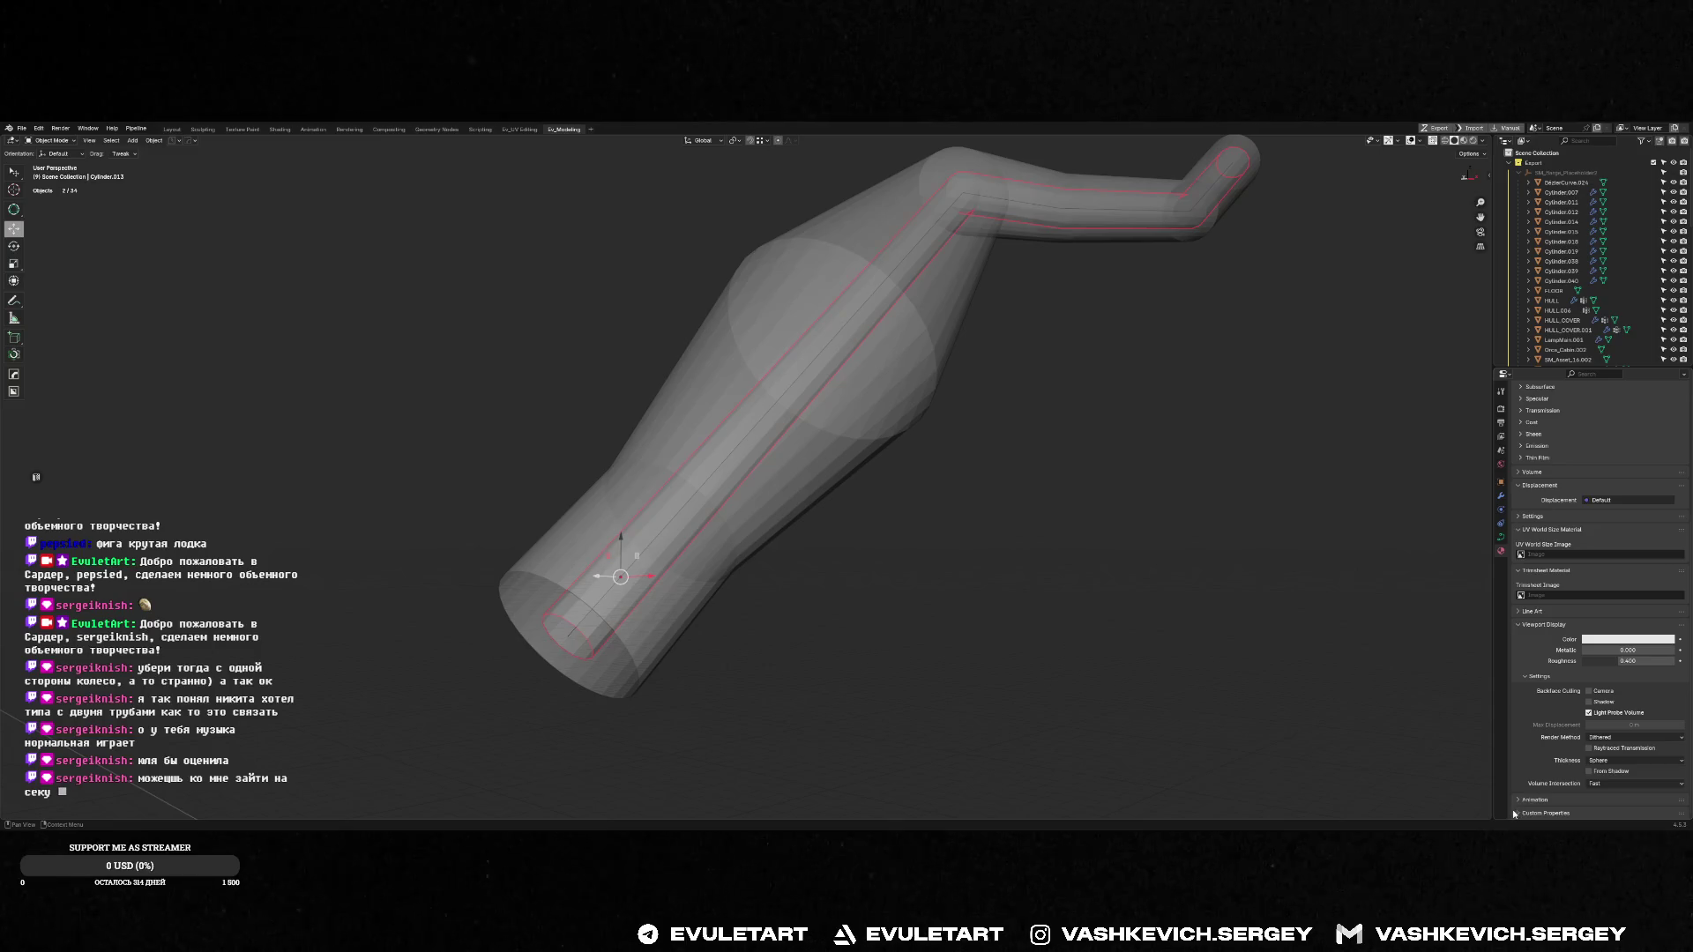
pyautogui.click(1514, 813)
pyautogui.scroll(-1, 1539, 773)
pyautogui.click(1520, 764)
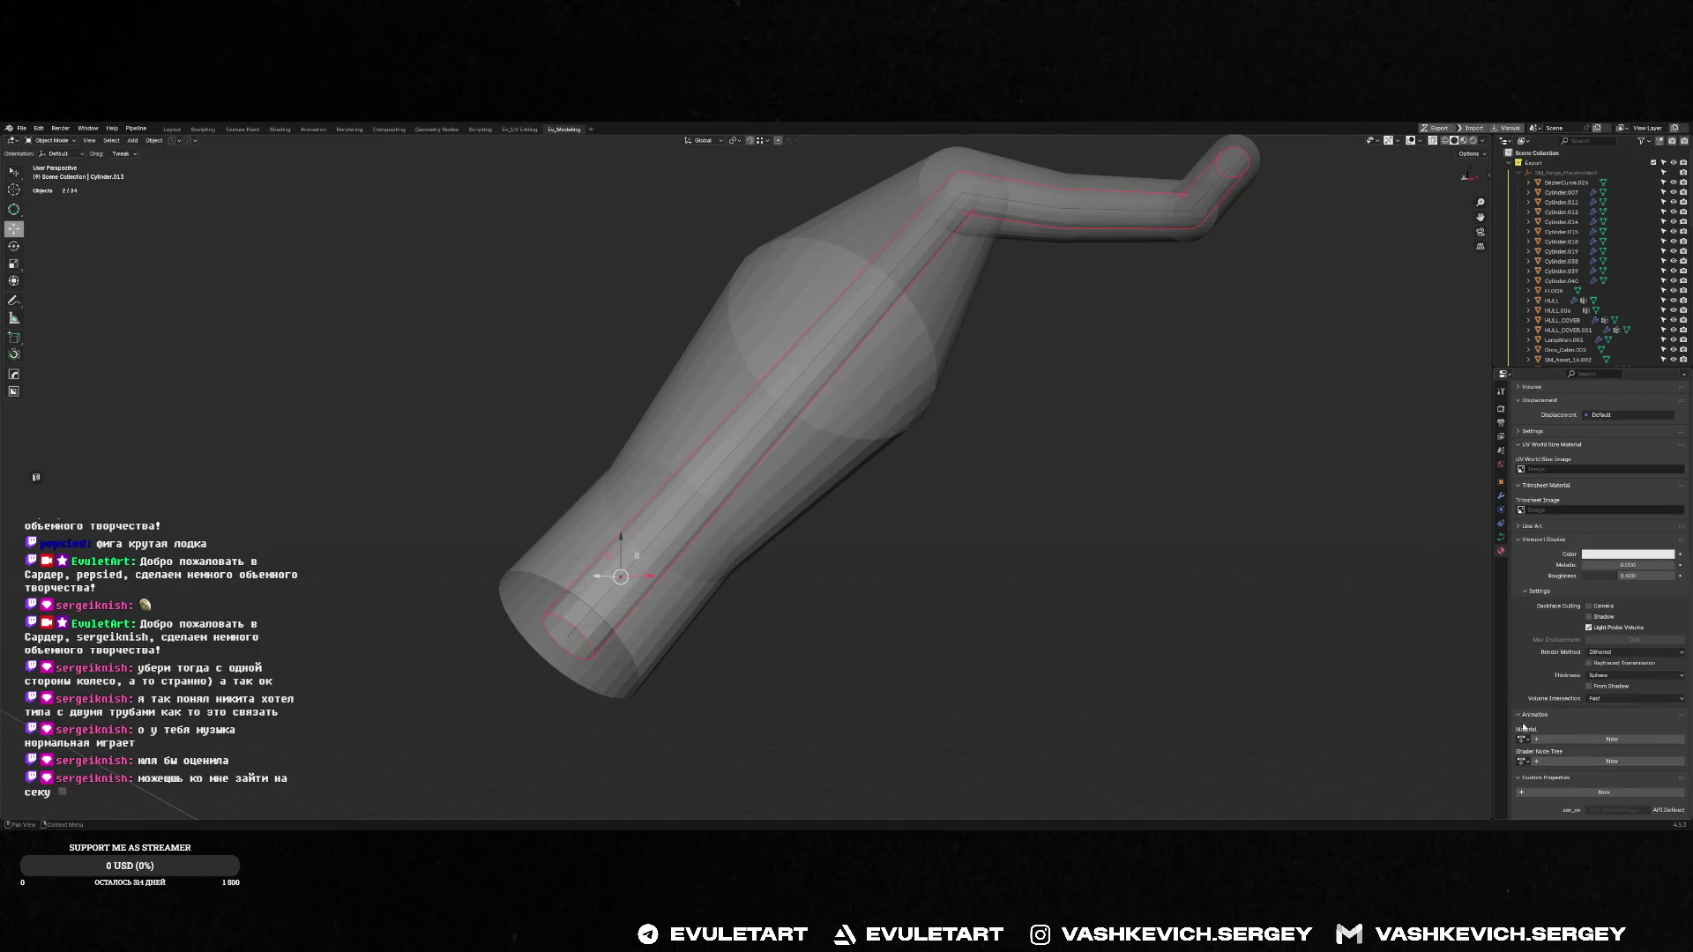
pyautogui.click(1615, 554)
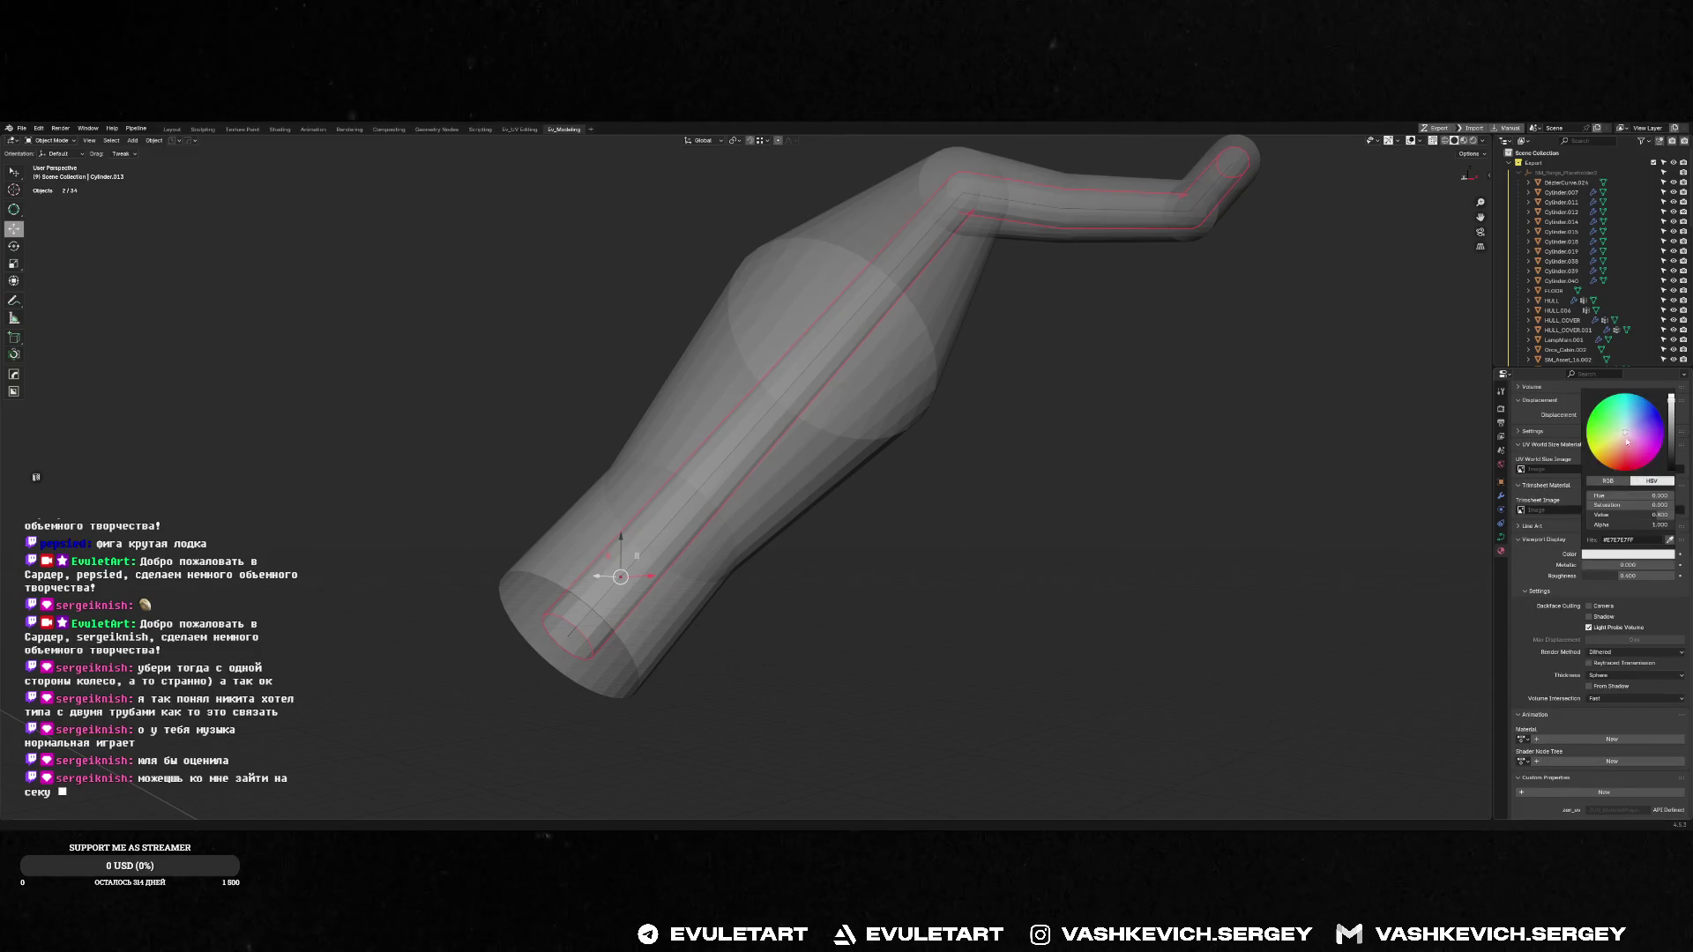
pyautogui.click(1598, 441)
pyautogui.click(872, 534)
pyautogui.scroll(-2, 871, 535)
pyautogui.moveTo(871, 535); pyautogui.dragTo(618, 533, button='middle')
# Box-select the inner and outer pipe pieces and inspect the pipe's end segment in Edit Mode
pyautogui.click(672, 522)
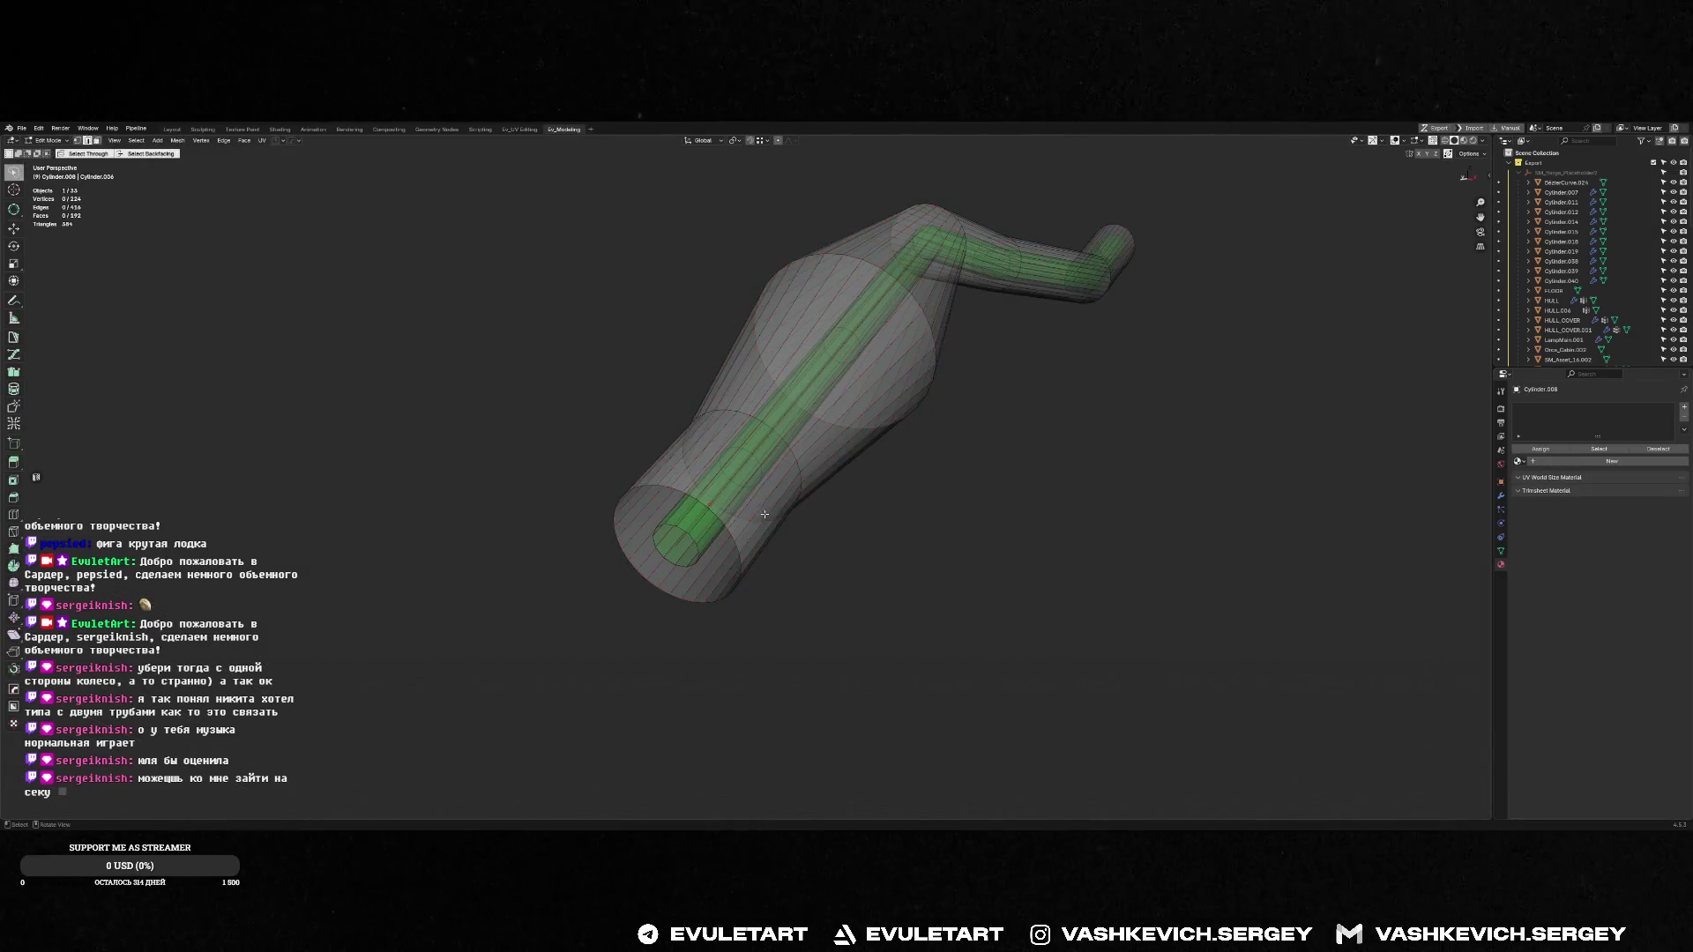
pyautogui.scroll(5, 617, 534)
pyautogui.hotkey('shift', 'space')
pyautogui.press('w')
pyautogui.moveTo(516, 529); pyautogui.dragTo(620, 654)
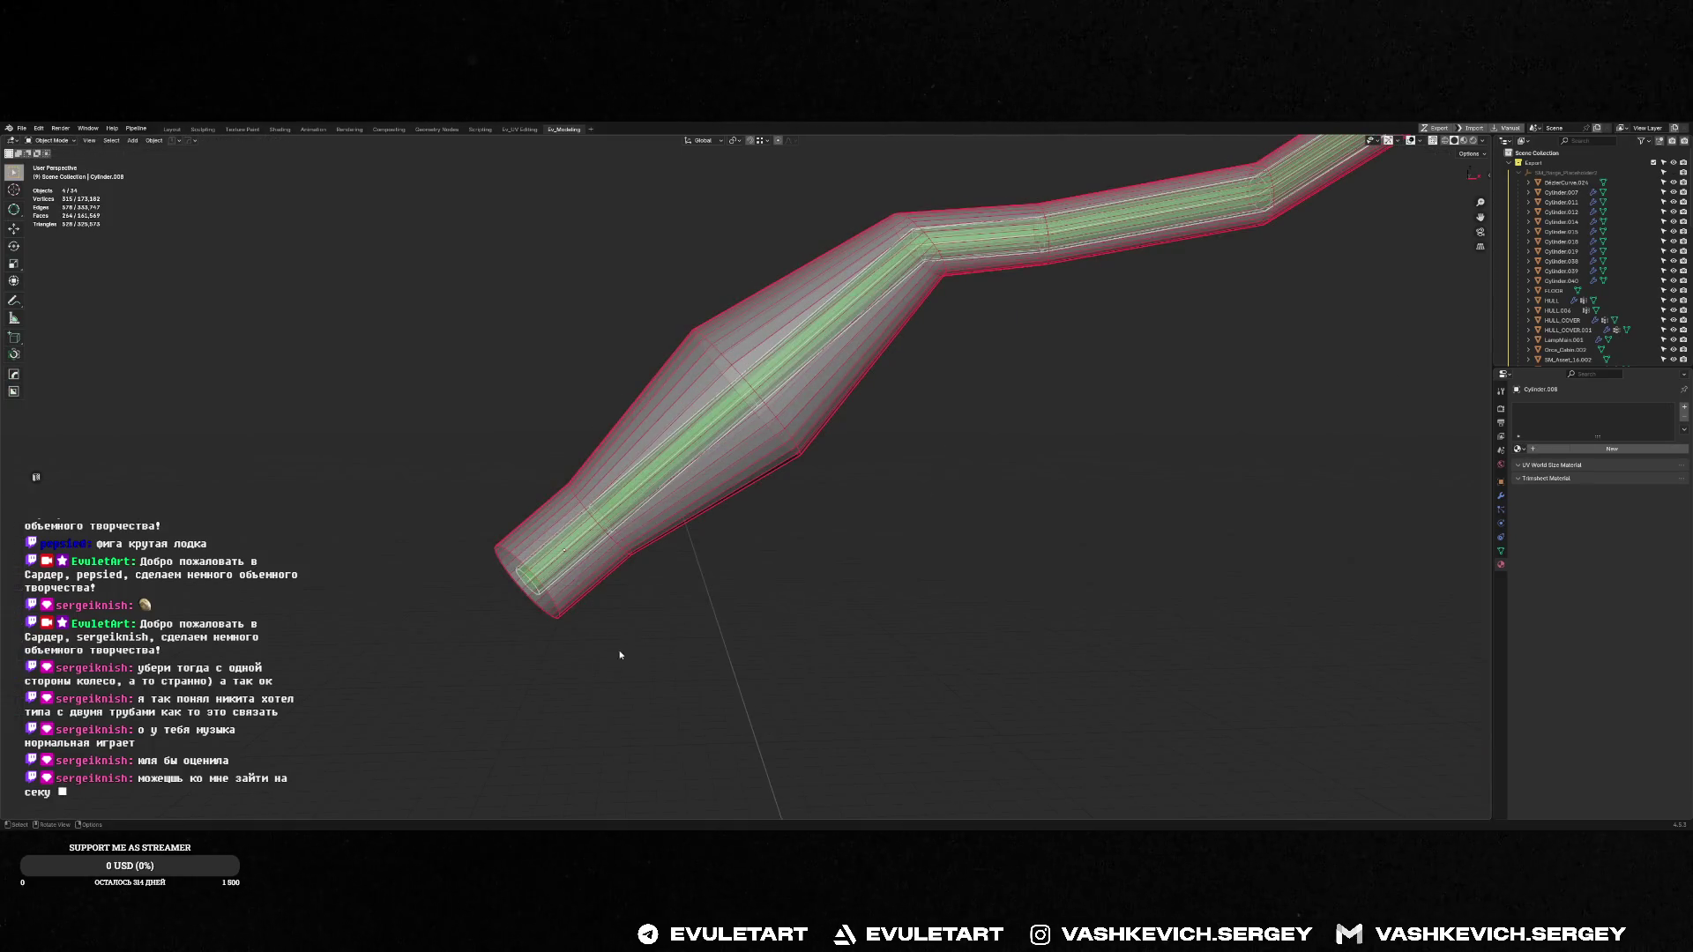
pyautogui.press('Tab')
pyautogui.keyDown('alt'); pyautogui.moveTo(609, 617); pyautogui.dragTo(620, 541, button='middle'); pyautogui.keyUp('alt')
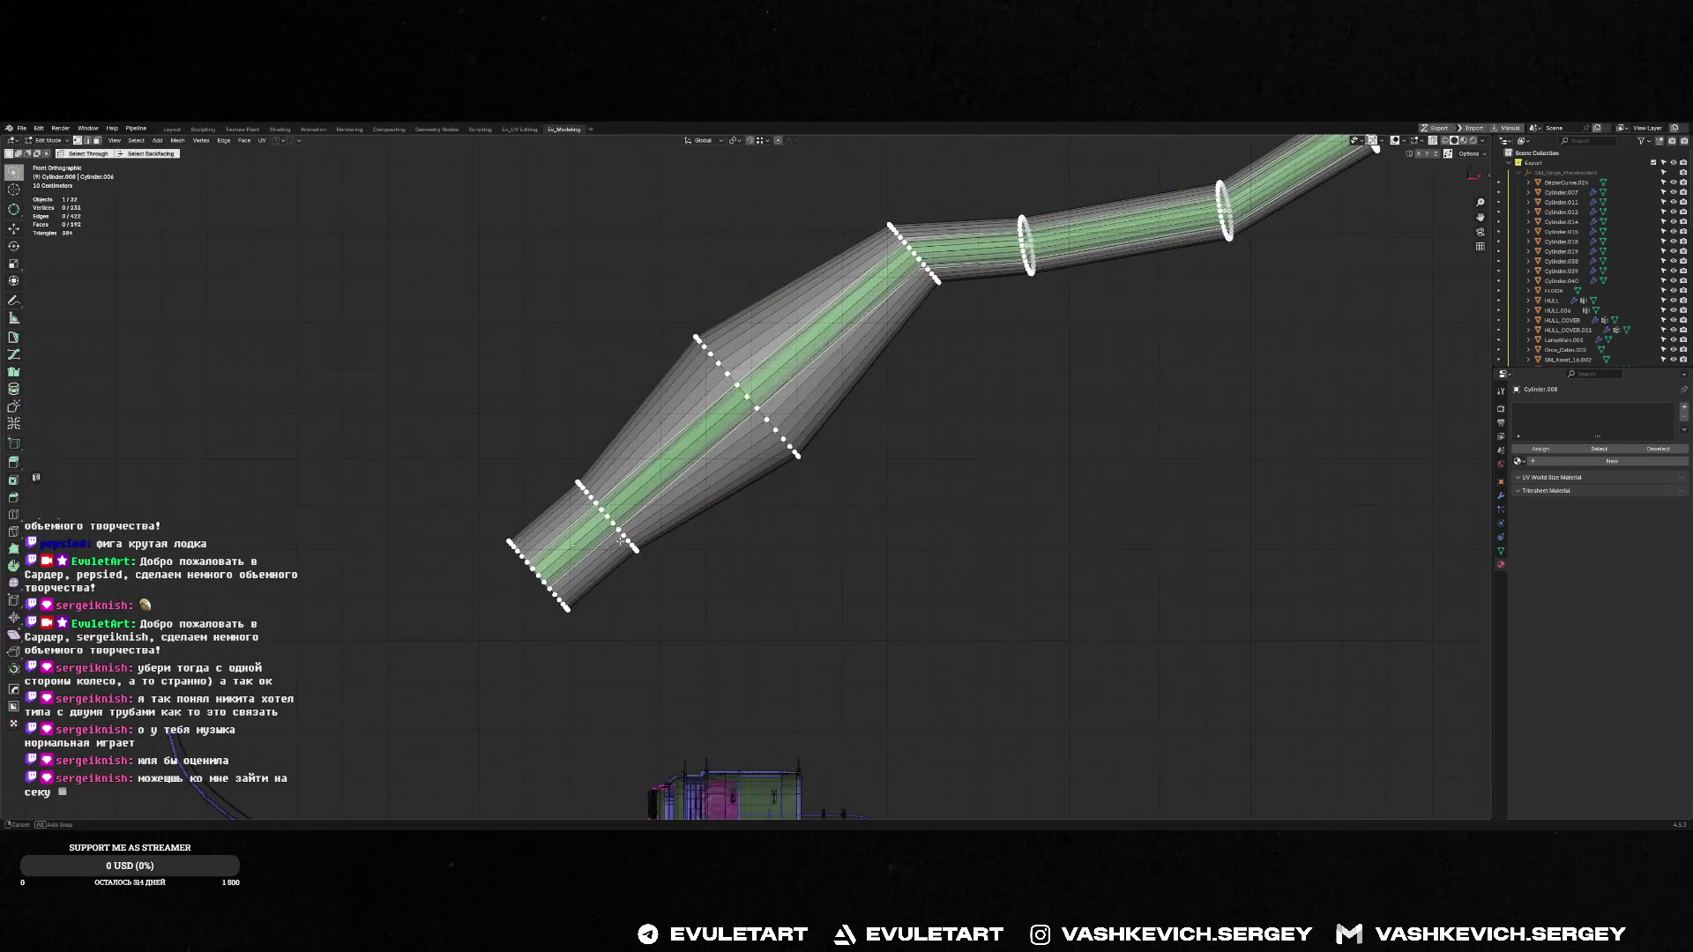
pyautogui.moveTo(563, 509)
pyautogui.keyDown('ctrl'); pyautogui.mouseDown(button='right')
pyautogui.moveTo(793, 705)
pyautogui.moveTo(530, 432)
pyautogui.mouseUp(button='right'); pyautogui.keyUp('ctrl')
pyautogui.press('r')
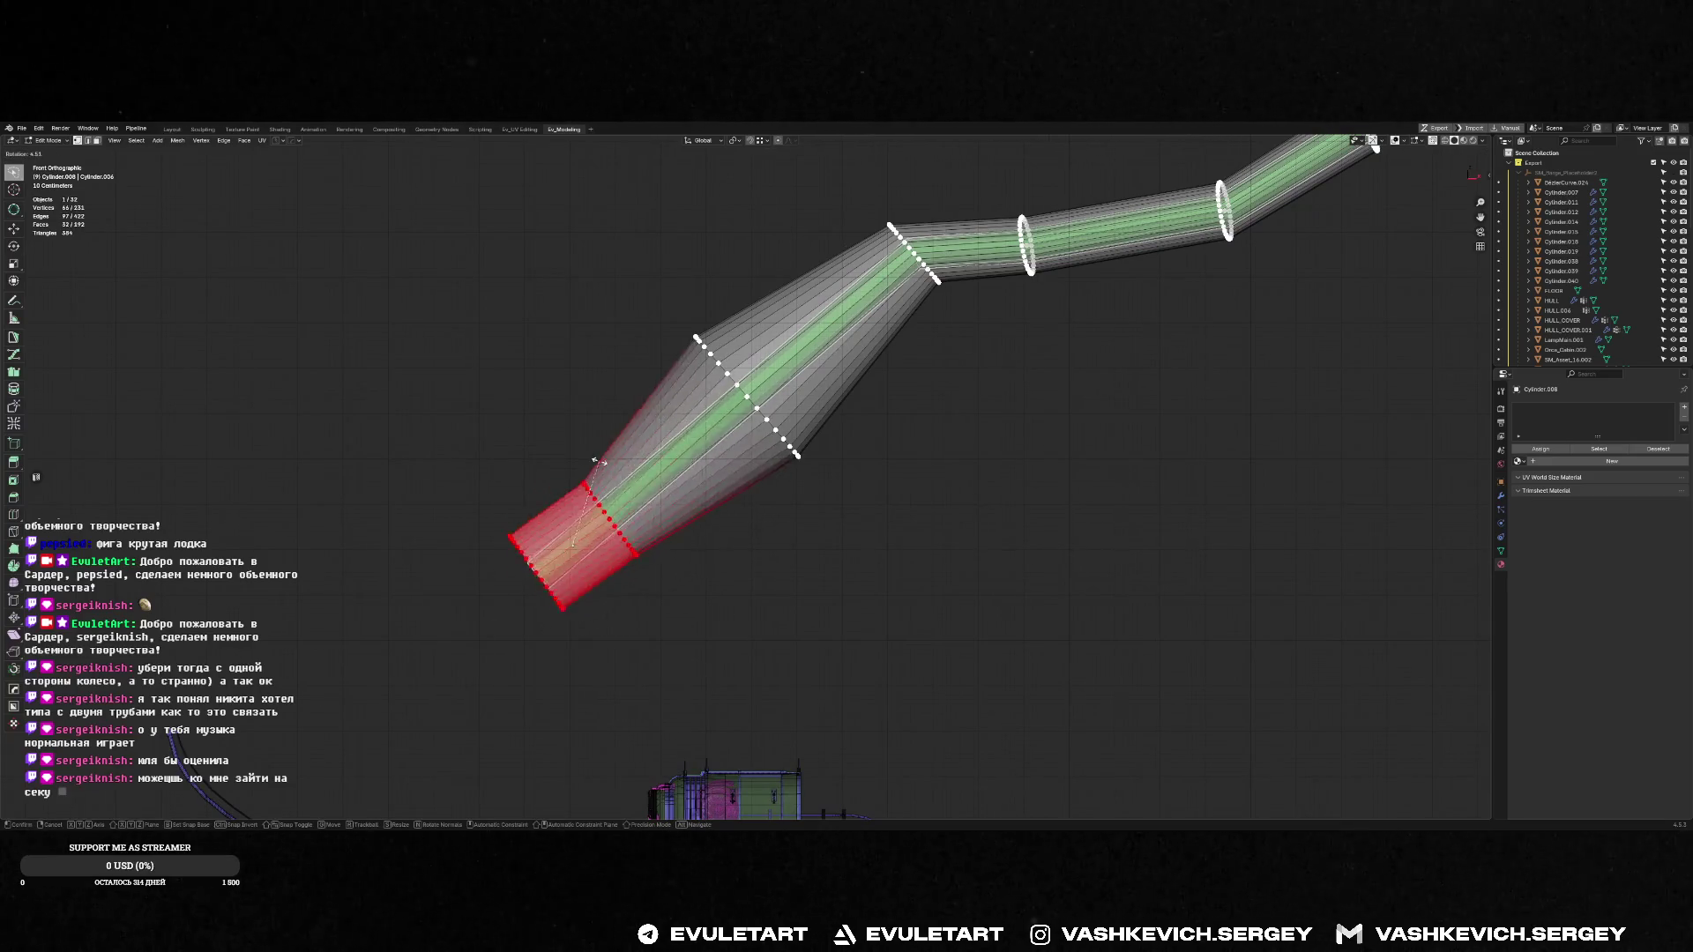
pyautogui.press('Escape')
pyautogui.moveTo(606, 474)
pyautogui.mouseDown(button='middle')
pyautogui.moveTo(617, 459)
pyautogui.moveTo(596, 484)
pyautogui.moveTo(647, 443)
pyautogui.moveTo(643, 543)
pyautogui.mouseUp(button='middle')
pyautogui.press('Tab')
# Convert the inner core Cylinder.013 from a curve into a mesh, undoing the join attempt
pyautogui.click(596, 484)
pyautogui.keyDown('shift'); pyautogui.click(647, 443); pyautogui.keyUp('shift')
pyautogui.hotkey('ctrl', 'j')
pyautogui.hotkey('ctrl', 'z')
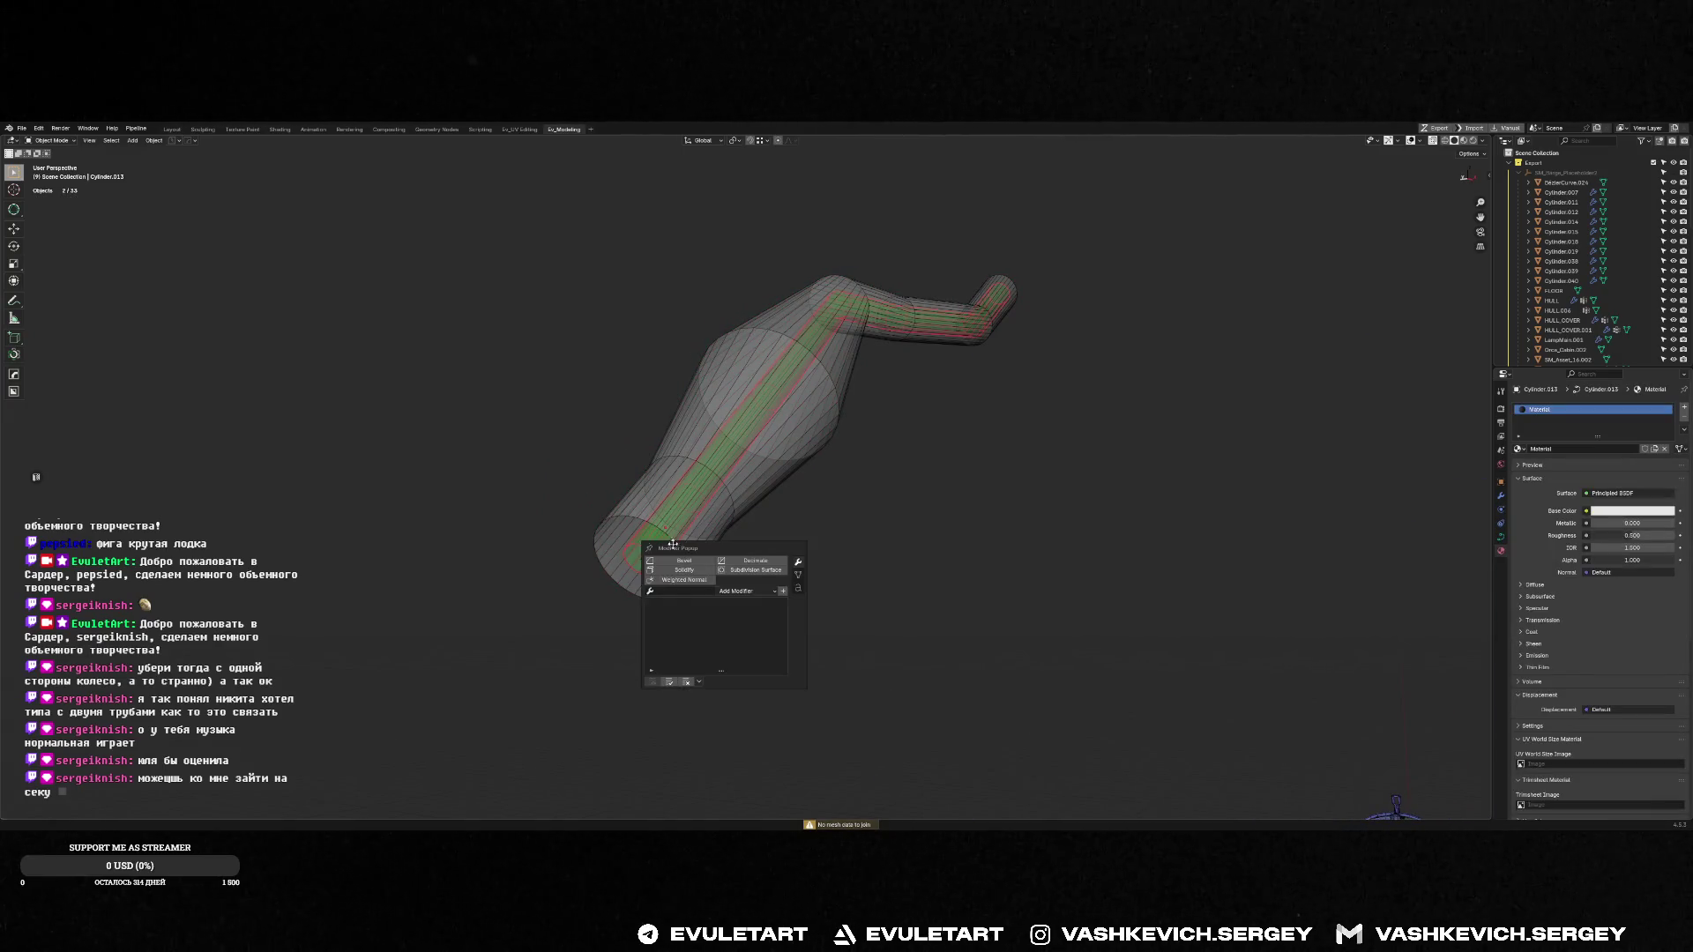
pyautogui.rightClick(844, 522)
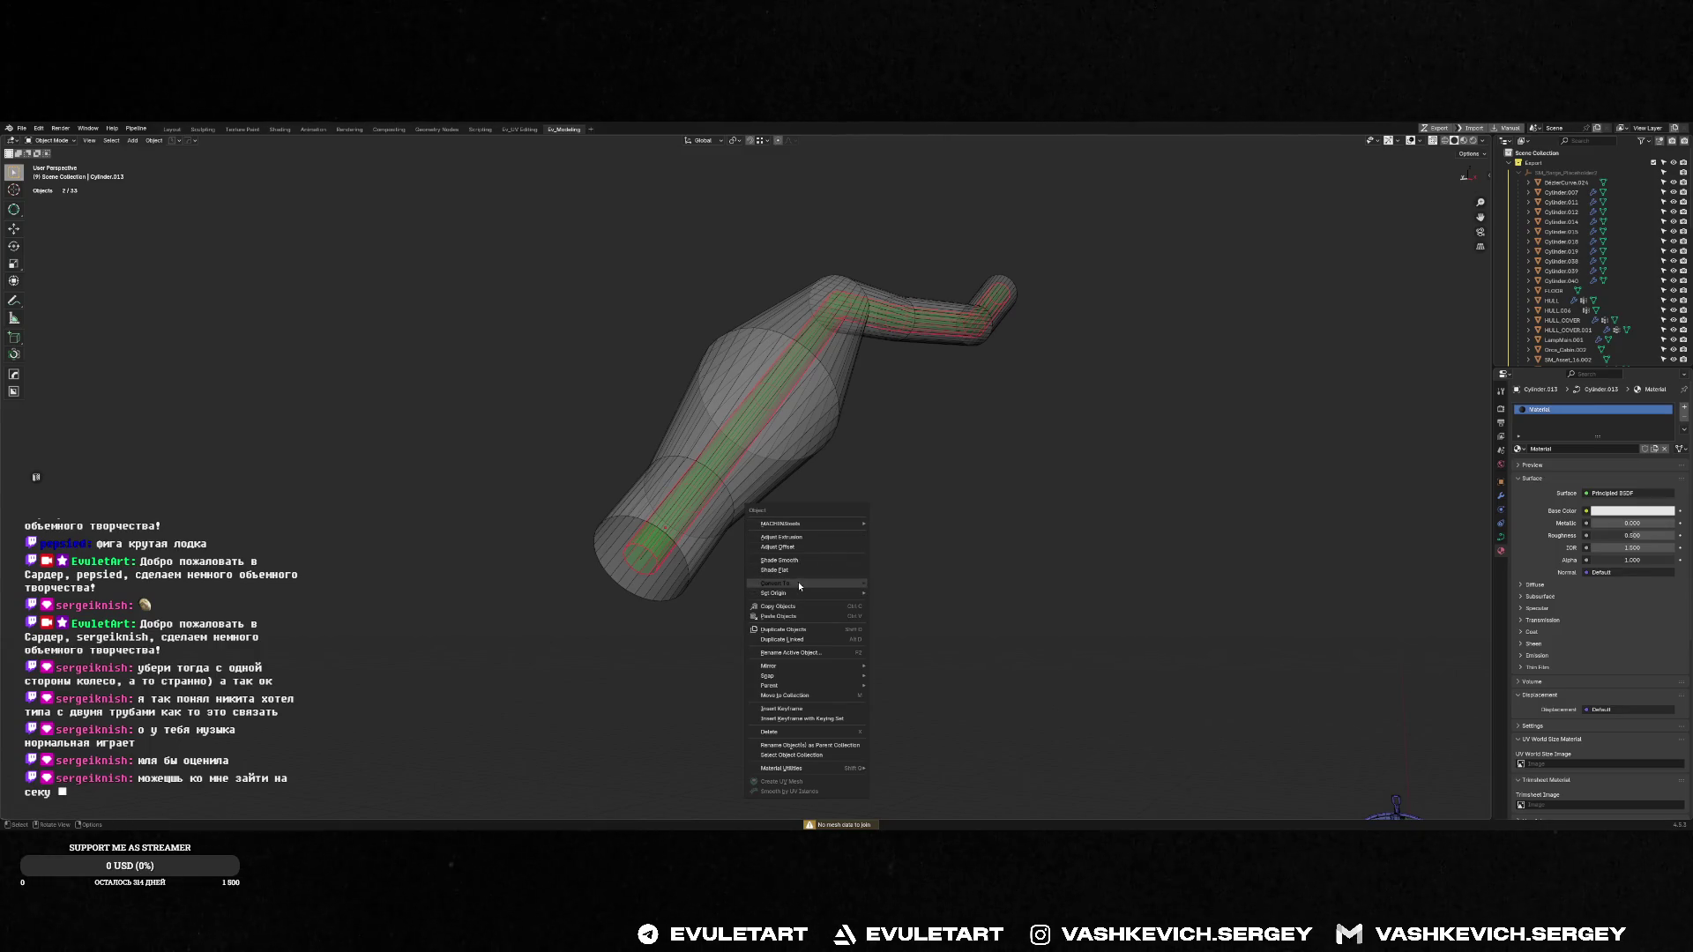
pyautogui.moveTo(797, 582)
pyautogui.click(907, 585)
# Stand the pipe near vertical and select the outer pipe Cylinder.008
pyautogui.moveTo(618, 547); pyautogui.dragTo(514, 598, button='middle')
pyautogui.moveTo(773, 332)
pyautogui.mouseDown(button='middle')
pyautogui.moveTo(979, 291)
pyautogui.moveTo(1202, 205)
pyautogui.mouseUp(button='middle')
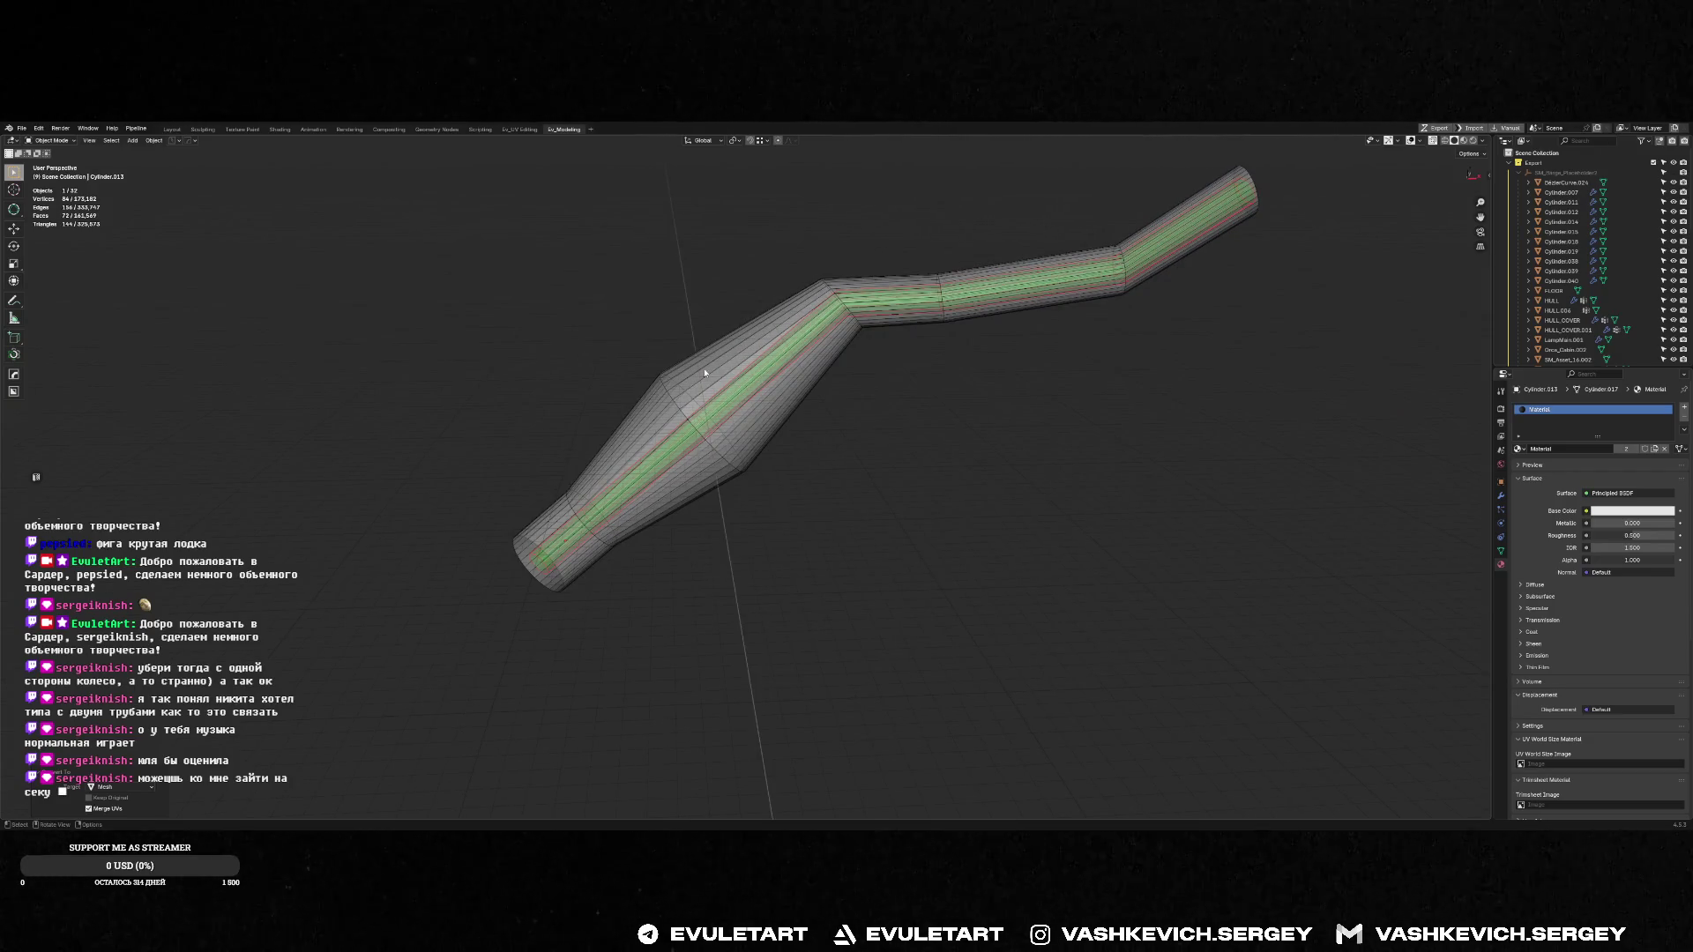
pyautogui.moveTo(741, 410)
pyautogui.mouseDown(button='middle')
pyautogui.moveTo(800, 400)
pyautogui.moveTo(861, 491)
pyautogui.mouseUp(button='middle')
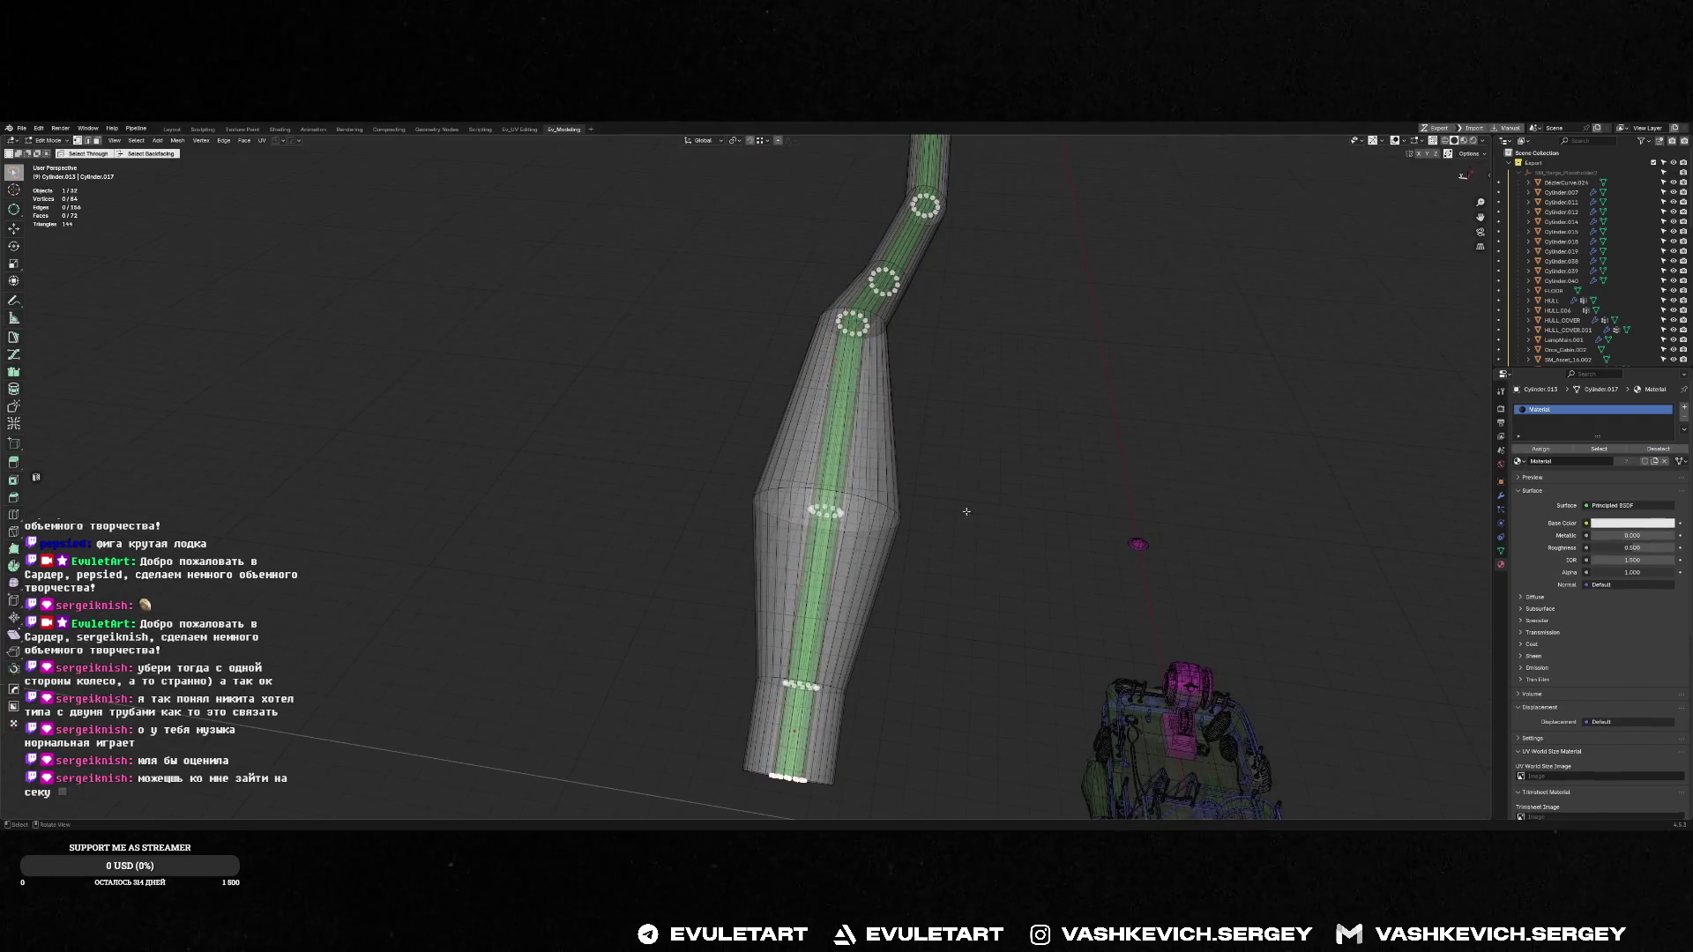
pyautogui.click(878, 452)
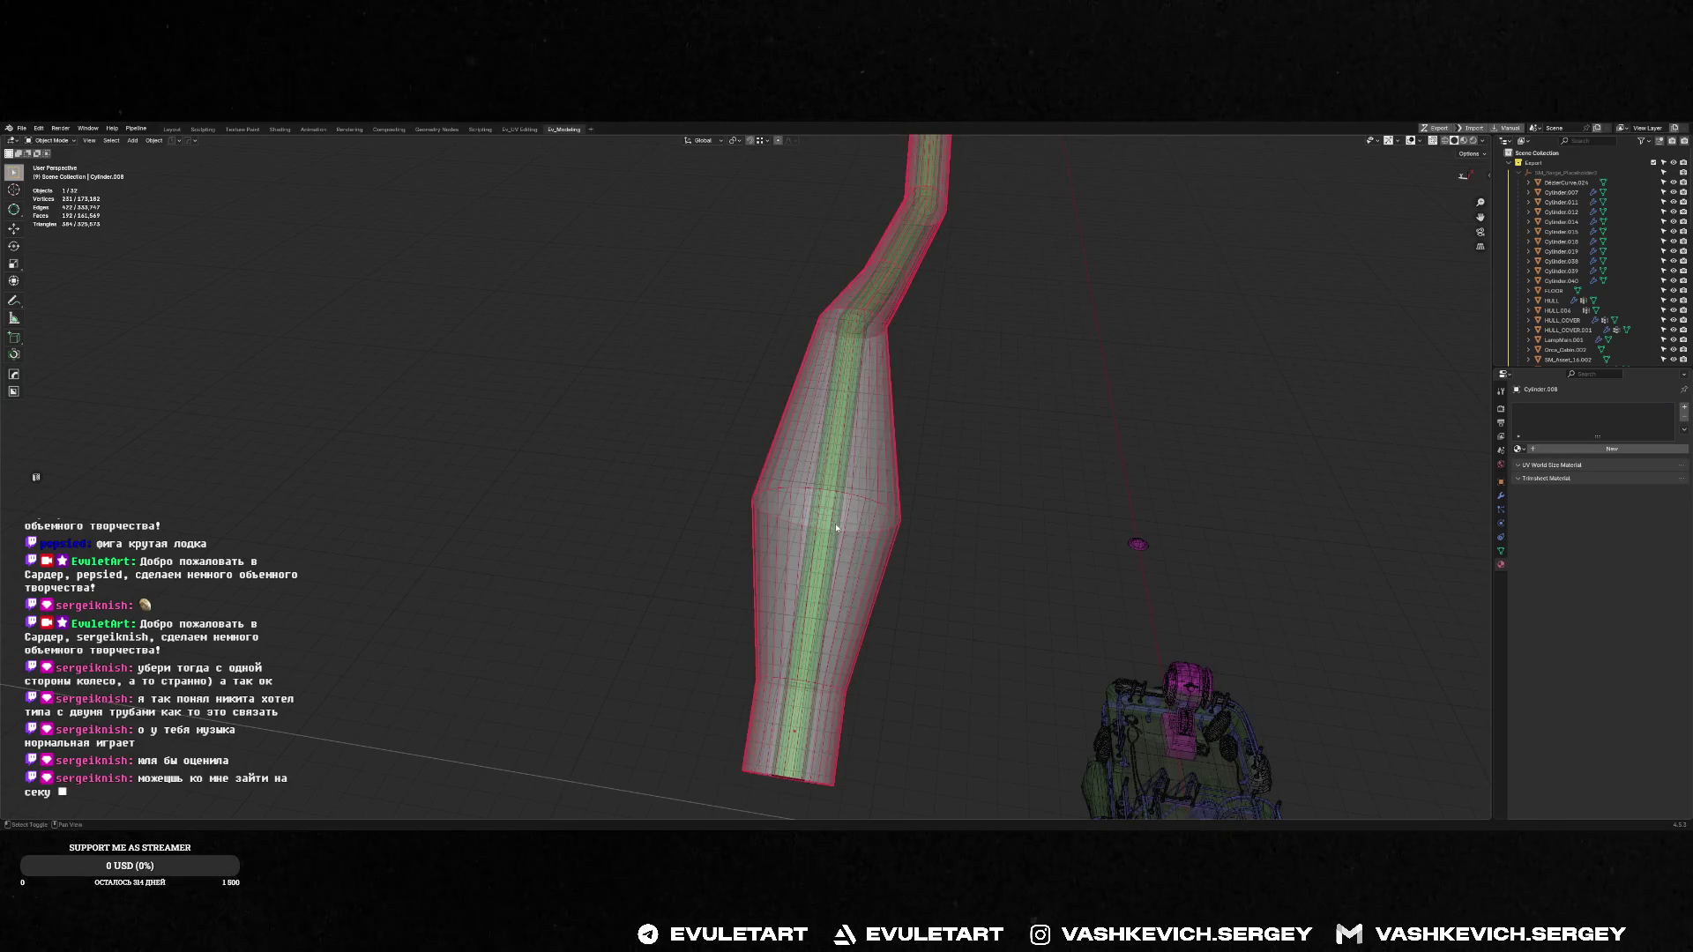
pyautogui.click(834, 522)
pyautogui.click(835, 522)
pyautogui.click(865, 438)
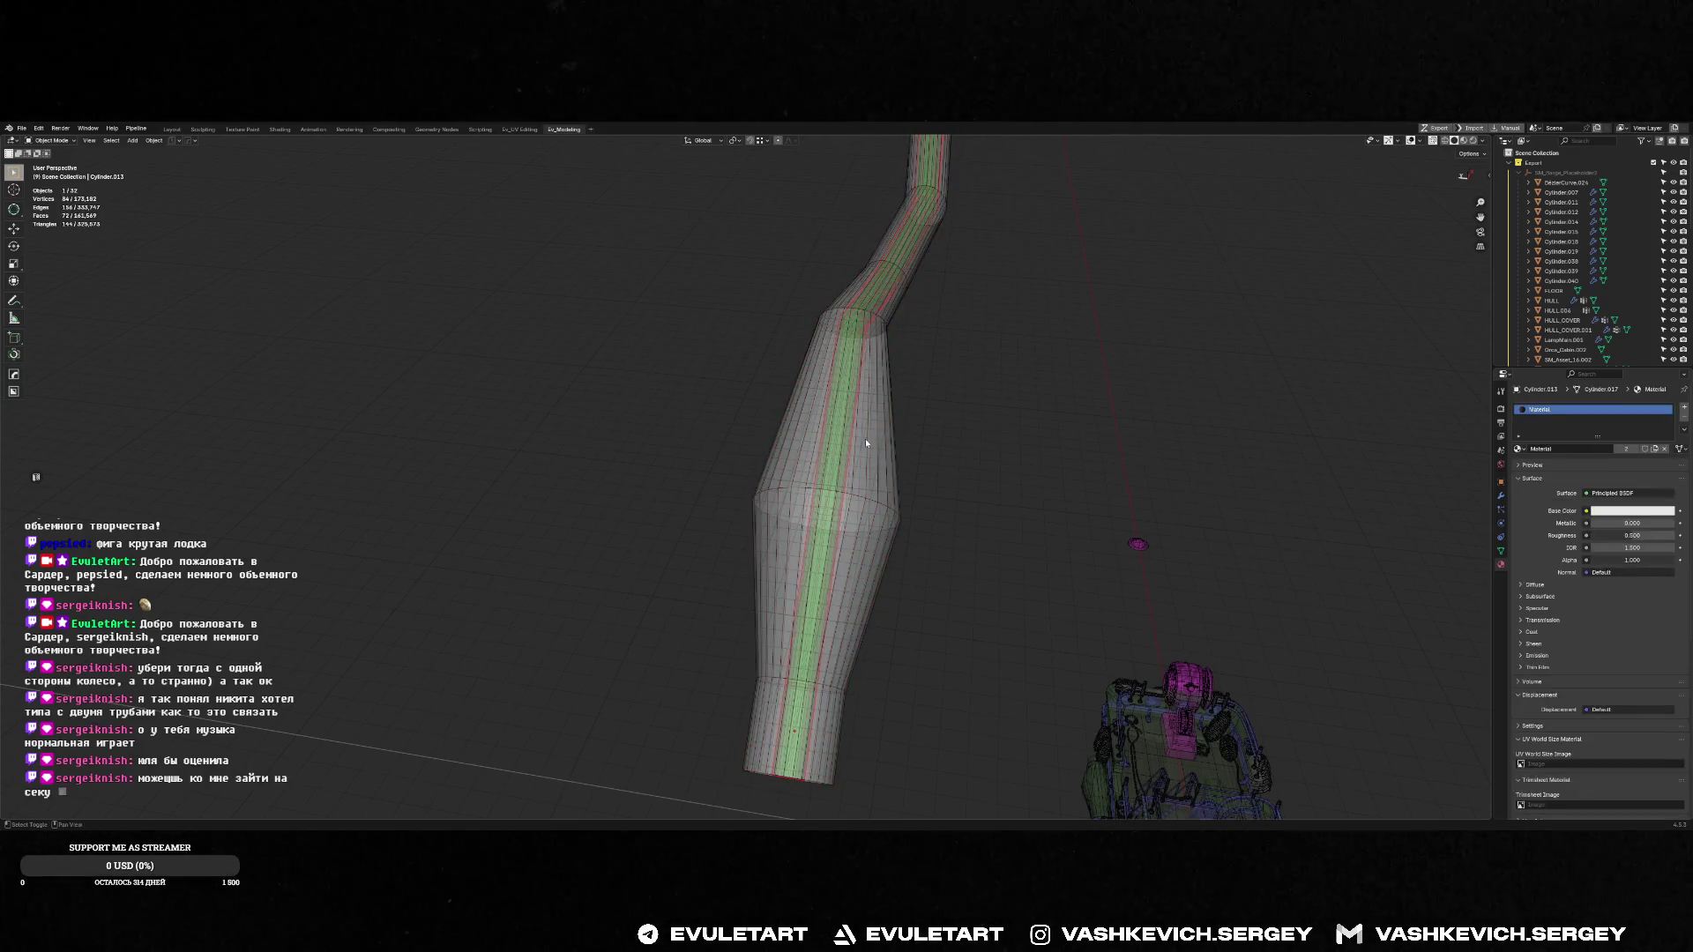
pyautogui.click(865, 438)
# Move the outer pipe's middle edge loop to sit mid-cone
pyautogui.press('Tab')
pyautogui.keyDown('alt'); pyautogui.keyDown('shift'); pyautogui.click(754, 505); pyautogui.keyUp('shift'); pyautogui.keyUp('alt')
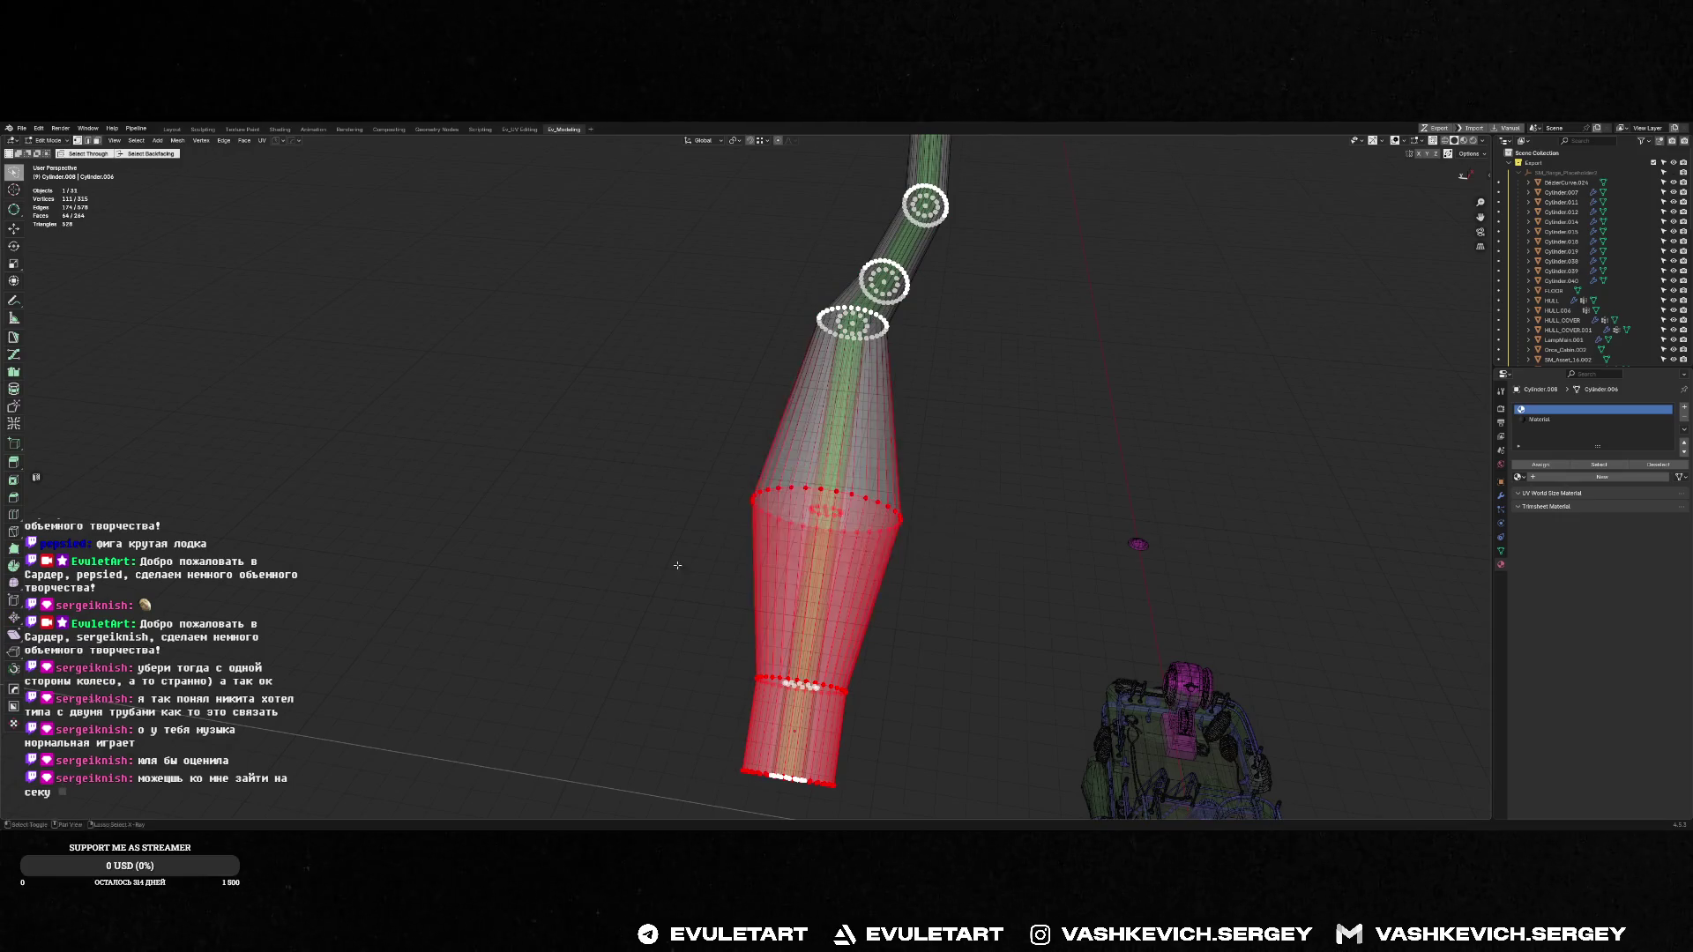
pyautogui.press('g')
pyautogui.rightClick(836, 514)
pyautogui.keyDown('alt'); pyautogui.click(847, 494); pyautogui.keyUp('alt')
pyautogui.press('g')
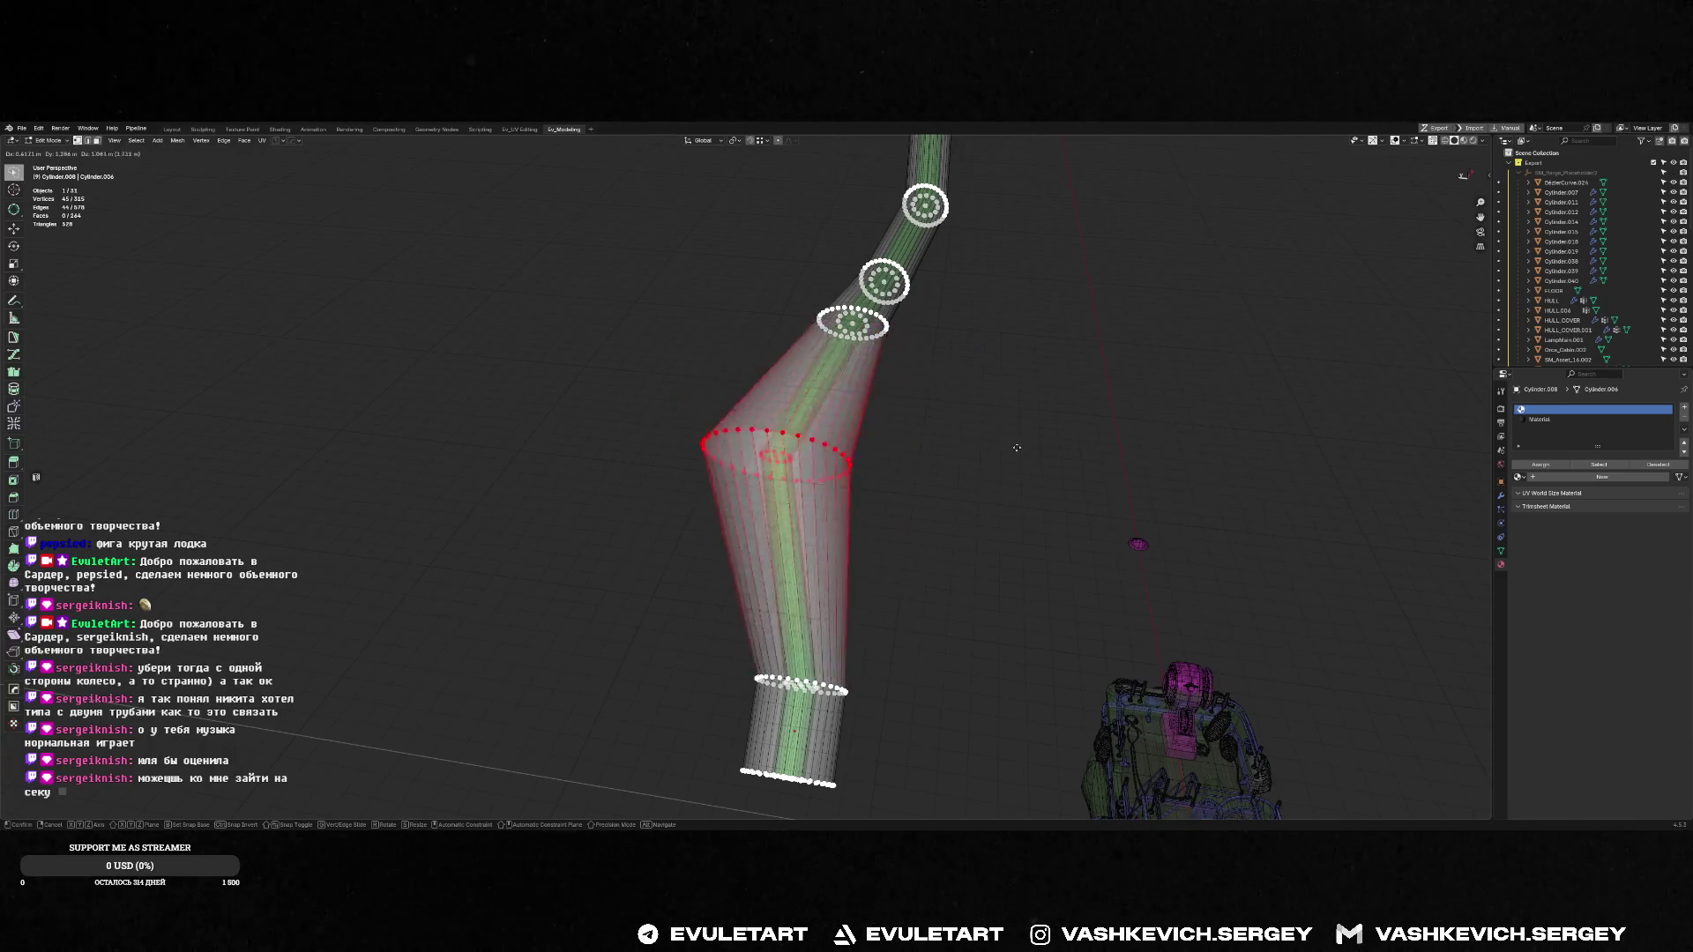
pyautogui.click(1032, 391)
# Tilt and reposition a mid-pipe edge loop to sharpen the bend
pyautogui.moveTo(1032, 390); pyautogui.dragTo(1083, 455, button='middle')
pyautogui.hotkey('alt', 'a')
pyautogui.keyDown('alt'); pyautogui.click(1028, 379); pyautogui.keyUp('alt')
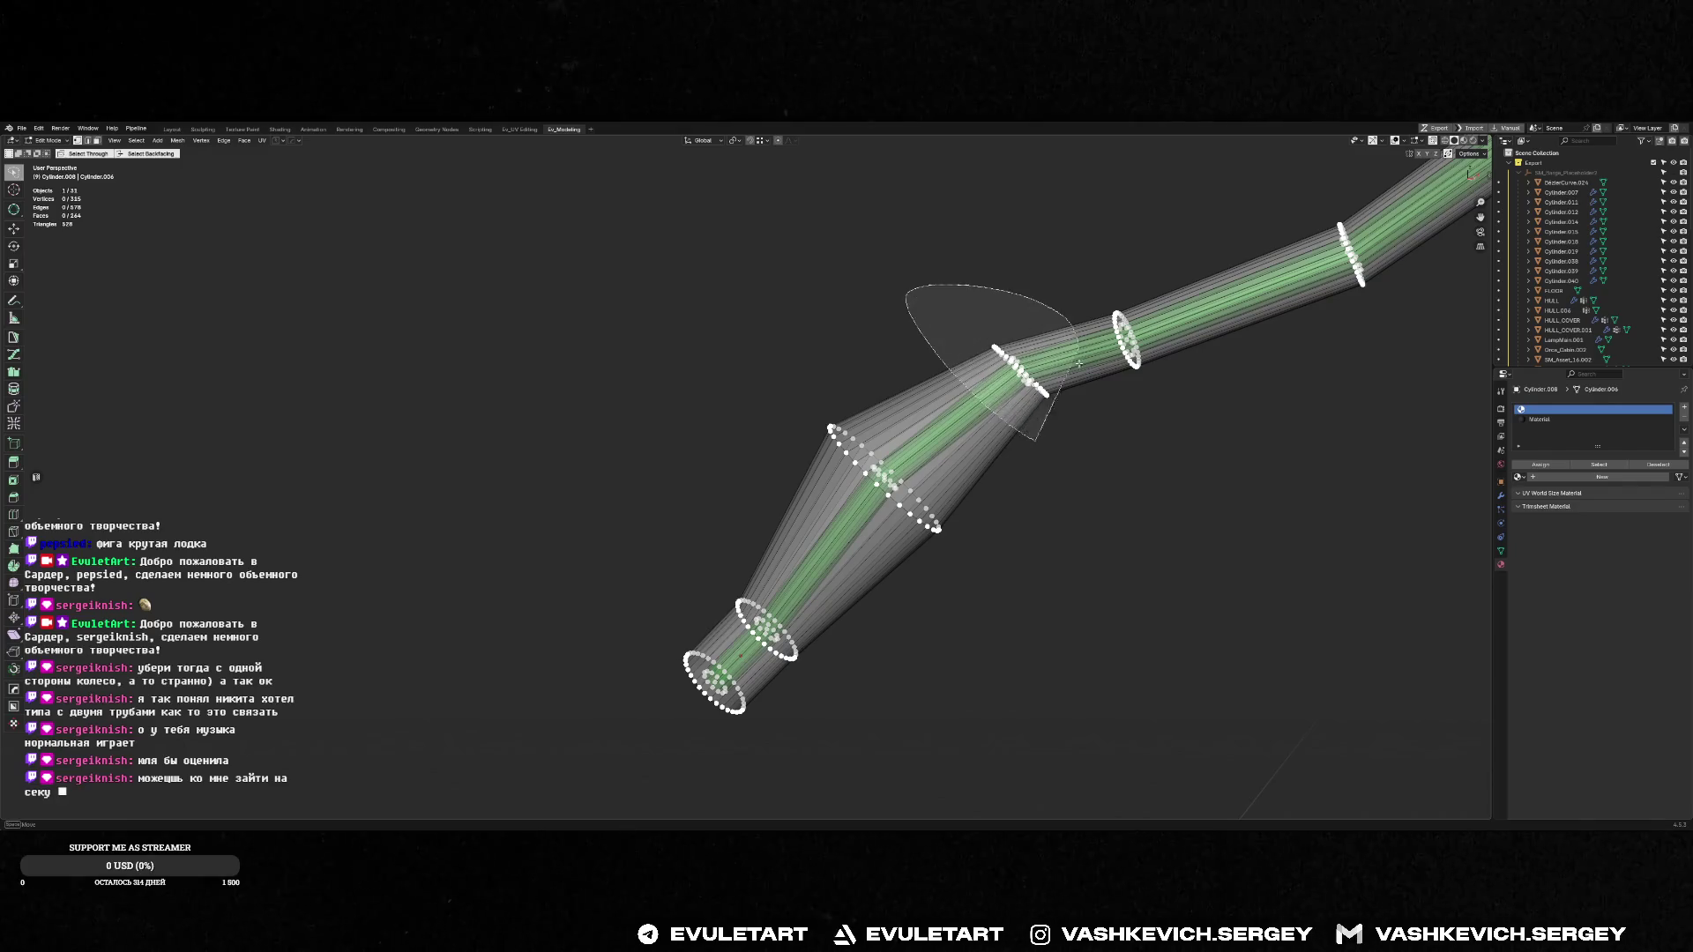
pyautogui.press('r')
pyautogui.click(1085, 340)
pyautogui.press('g')
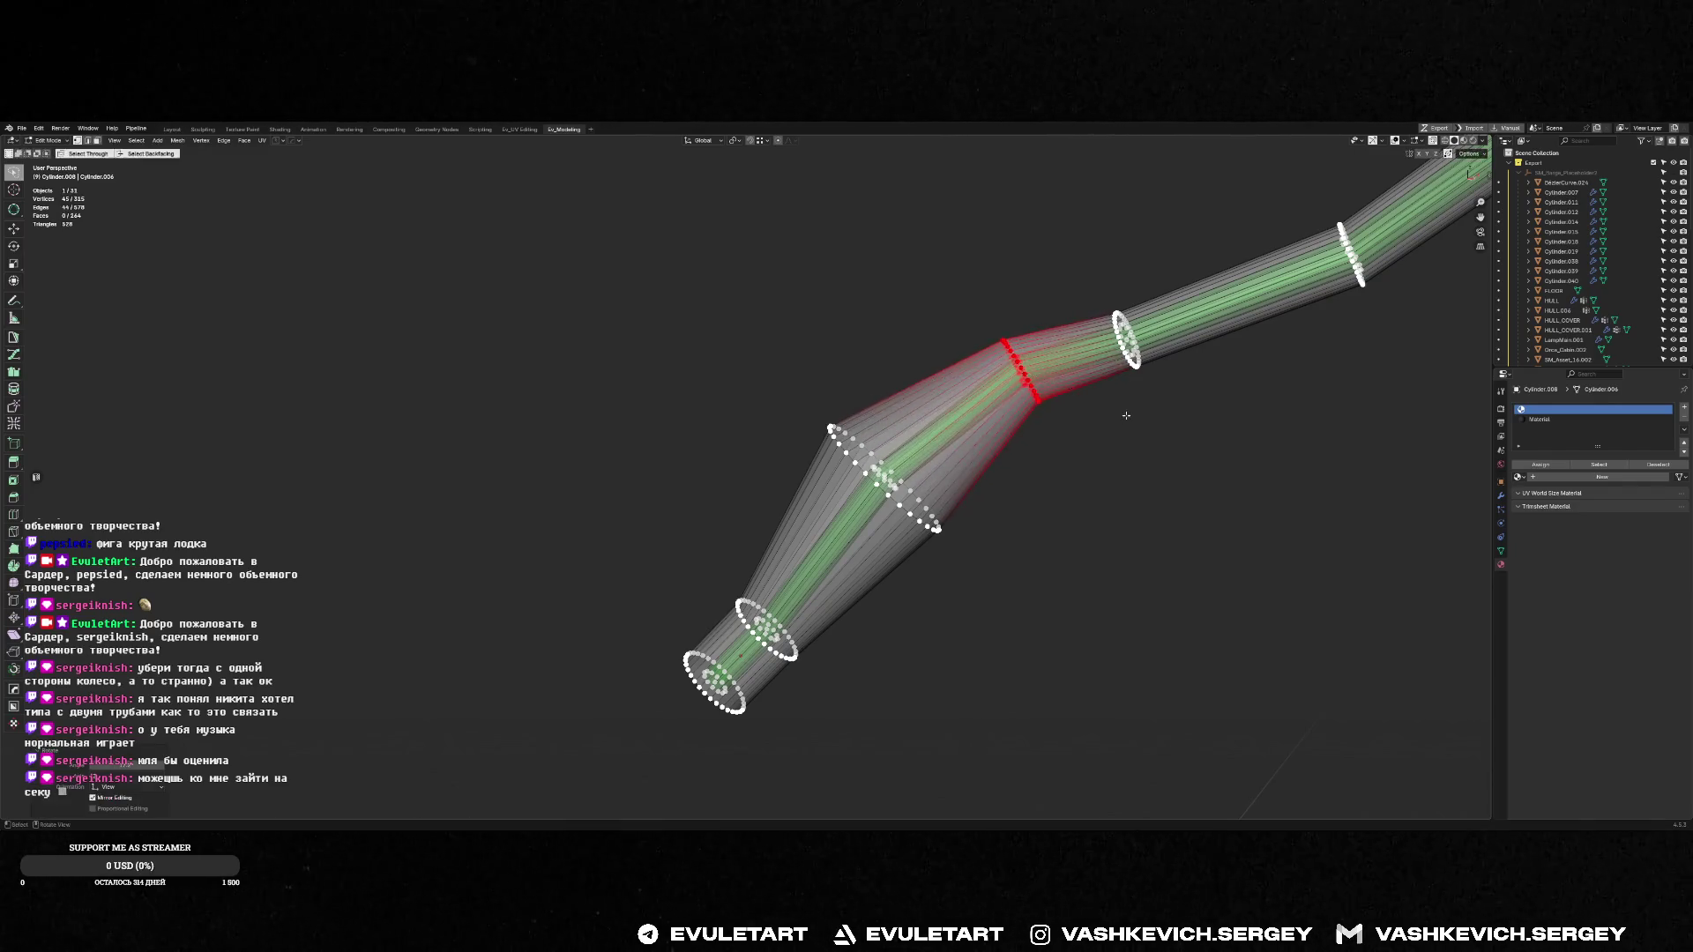
pyautogui.click(1096, 378)
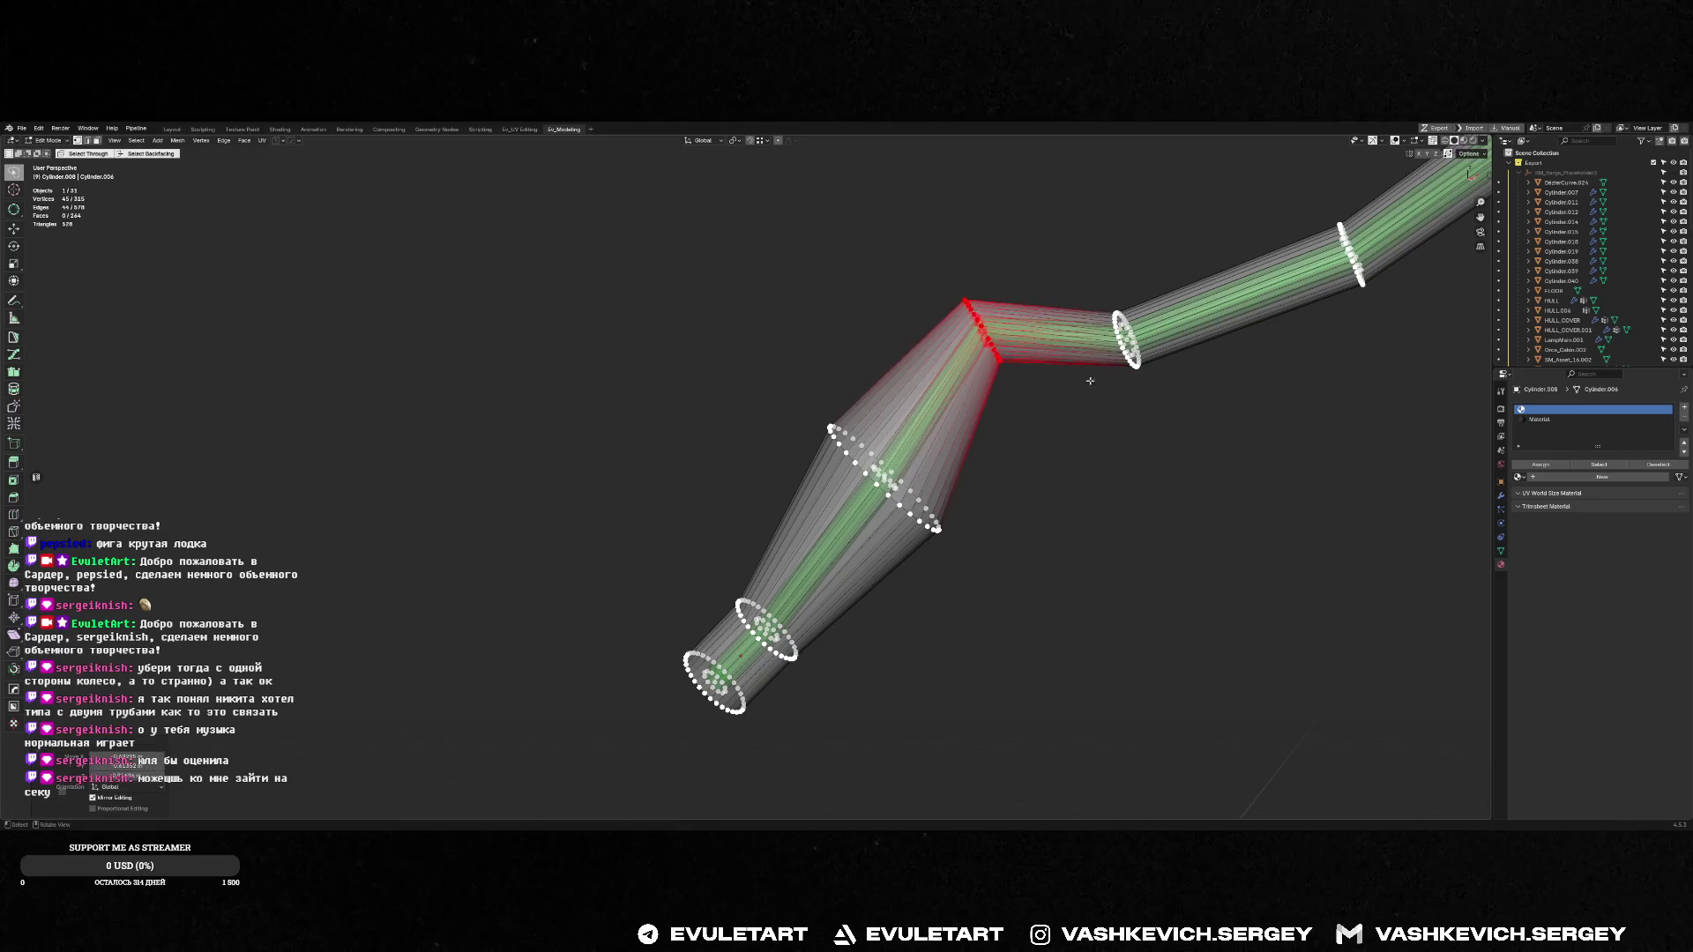
pyautogui.moveTo(1096, 378)
pyautogui.mouseDown(button='middle')
pyautogui.moveTo(938, 674)
pyautogui.moveTo(958, 636)
pyautogui.mouseUp(button='middle')
pyautogui.press('g')
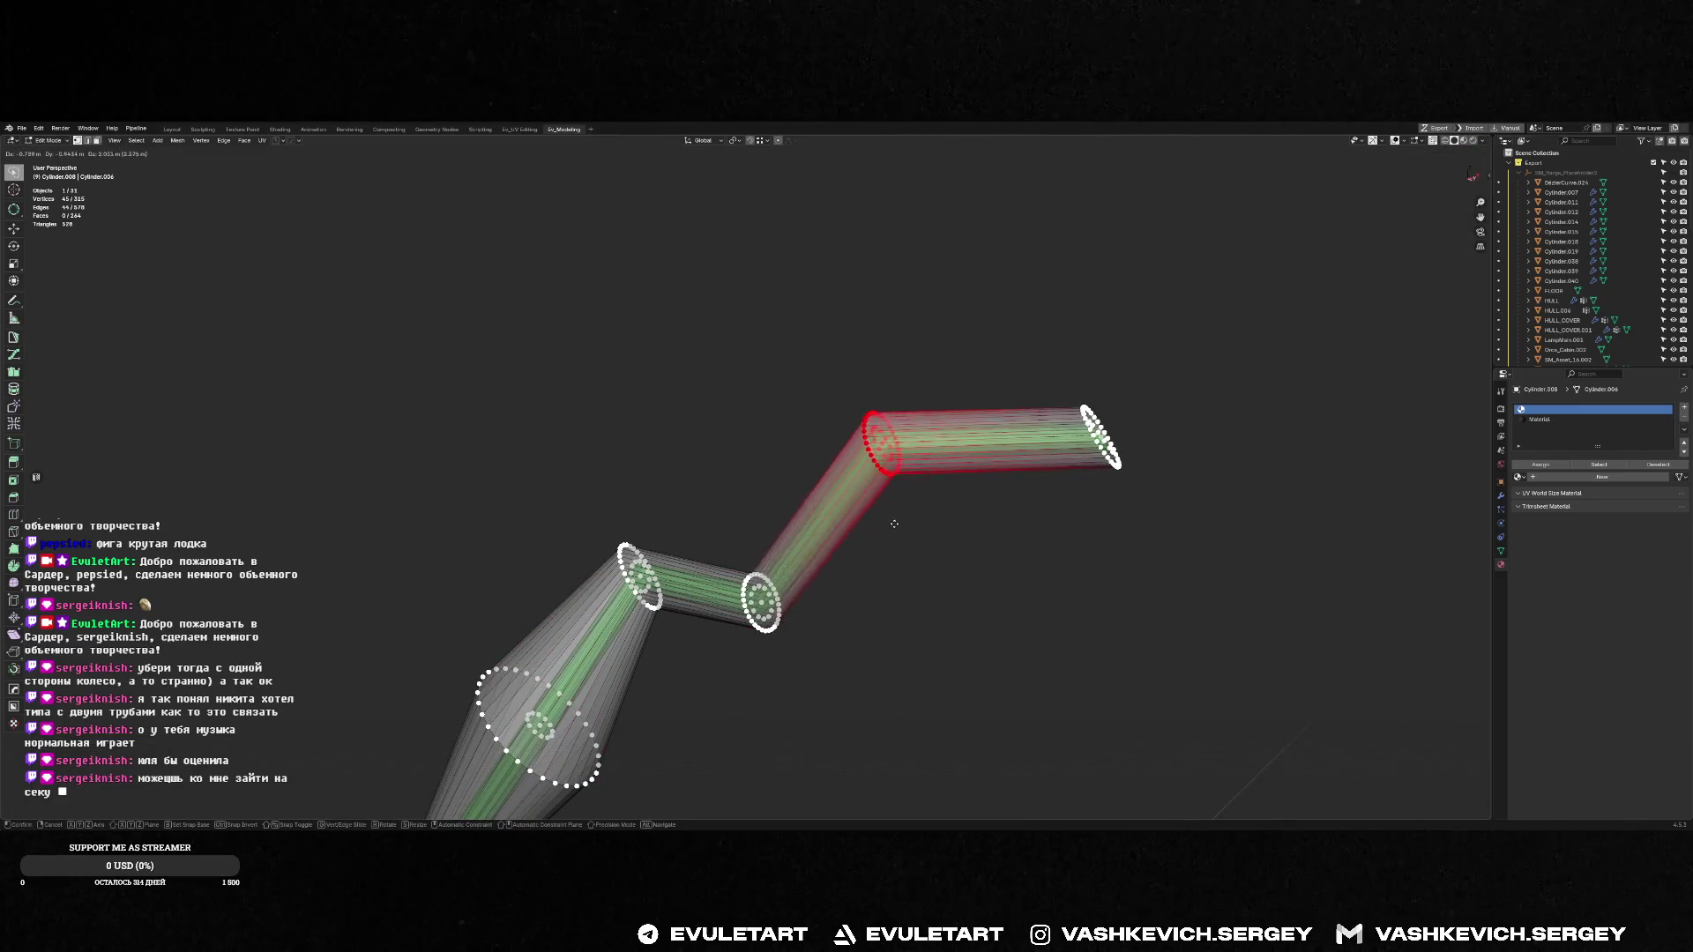
pyautogui.click(953, 627)
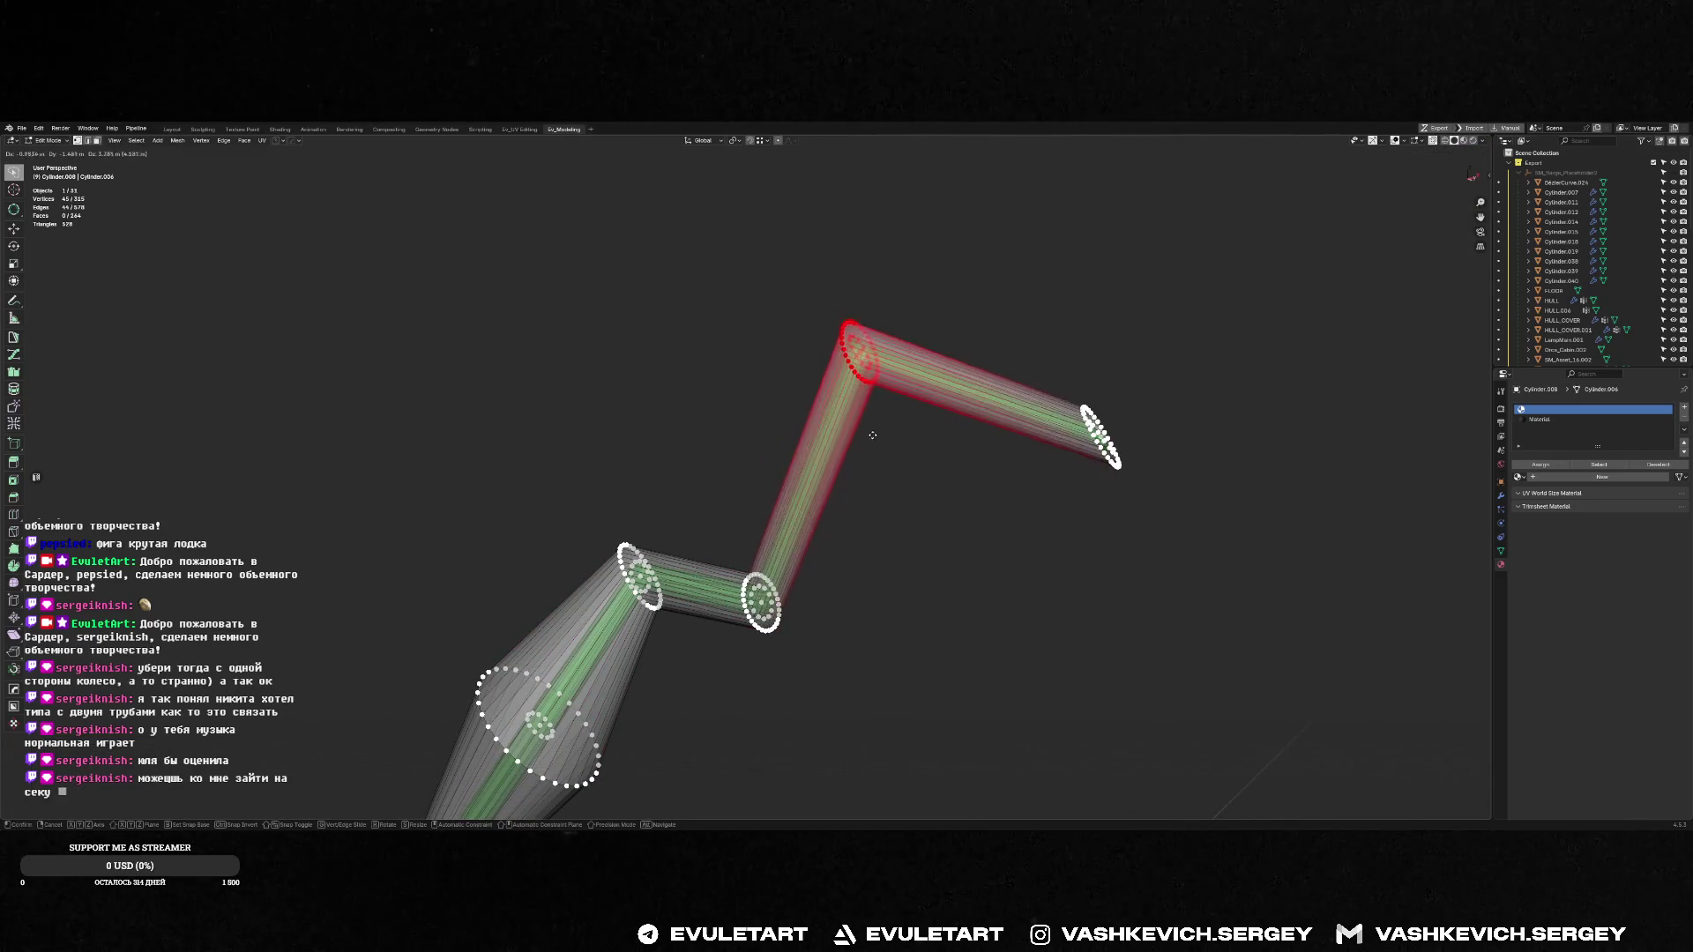
pyautogui.moveTo(953, 627)
pyautogui.mouseDown(button='middle')
pyautogui.moveTo(915, 537)
pyautogui.moveTo(952, 603)
pyautogui.moveTo(1094, 586)
pyautogui.moveTo(942, 466)
pyautogui.moveTo(808, 449)
pyautogui.mouseUp(button='middle')
pyautogui.press('Tab')
# Slide an edge loop along the outer pipe in front view
pyautogui.click(942, 466)
pyautogui.press('Tab')
pyautogui.scroll(5, 907, 442)
pyautogui.press('KP_1')
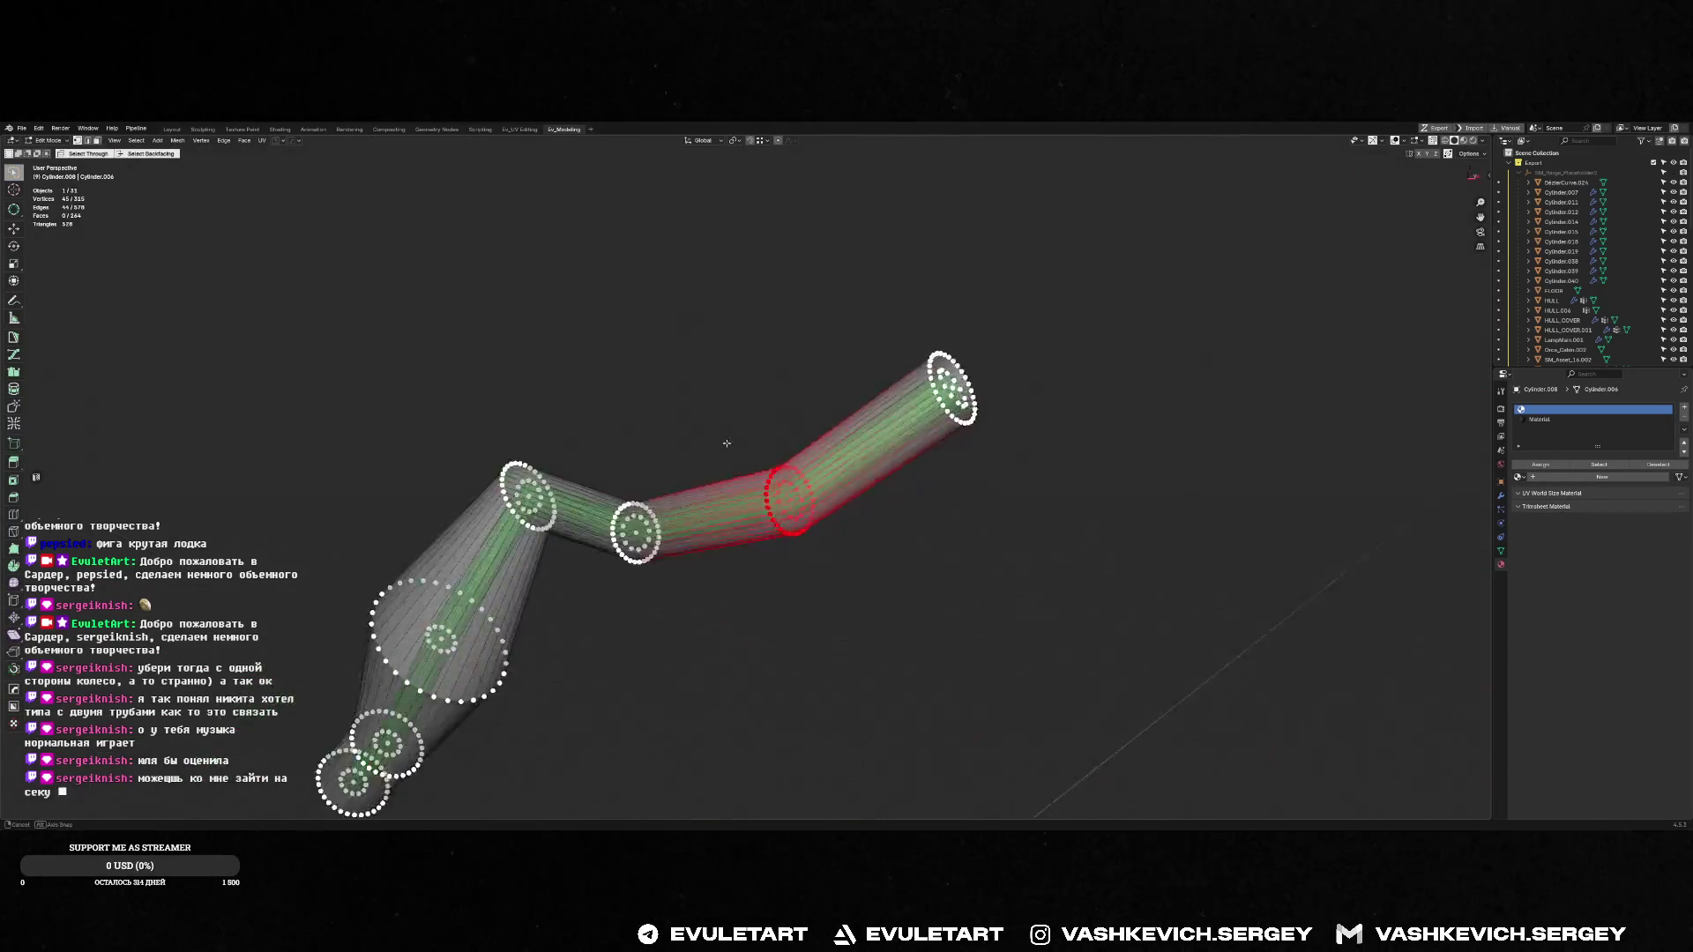
pyautogui.press('g')
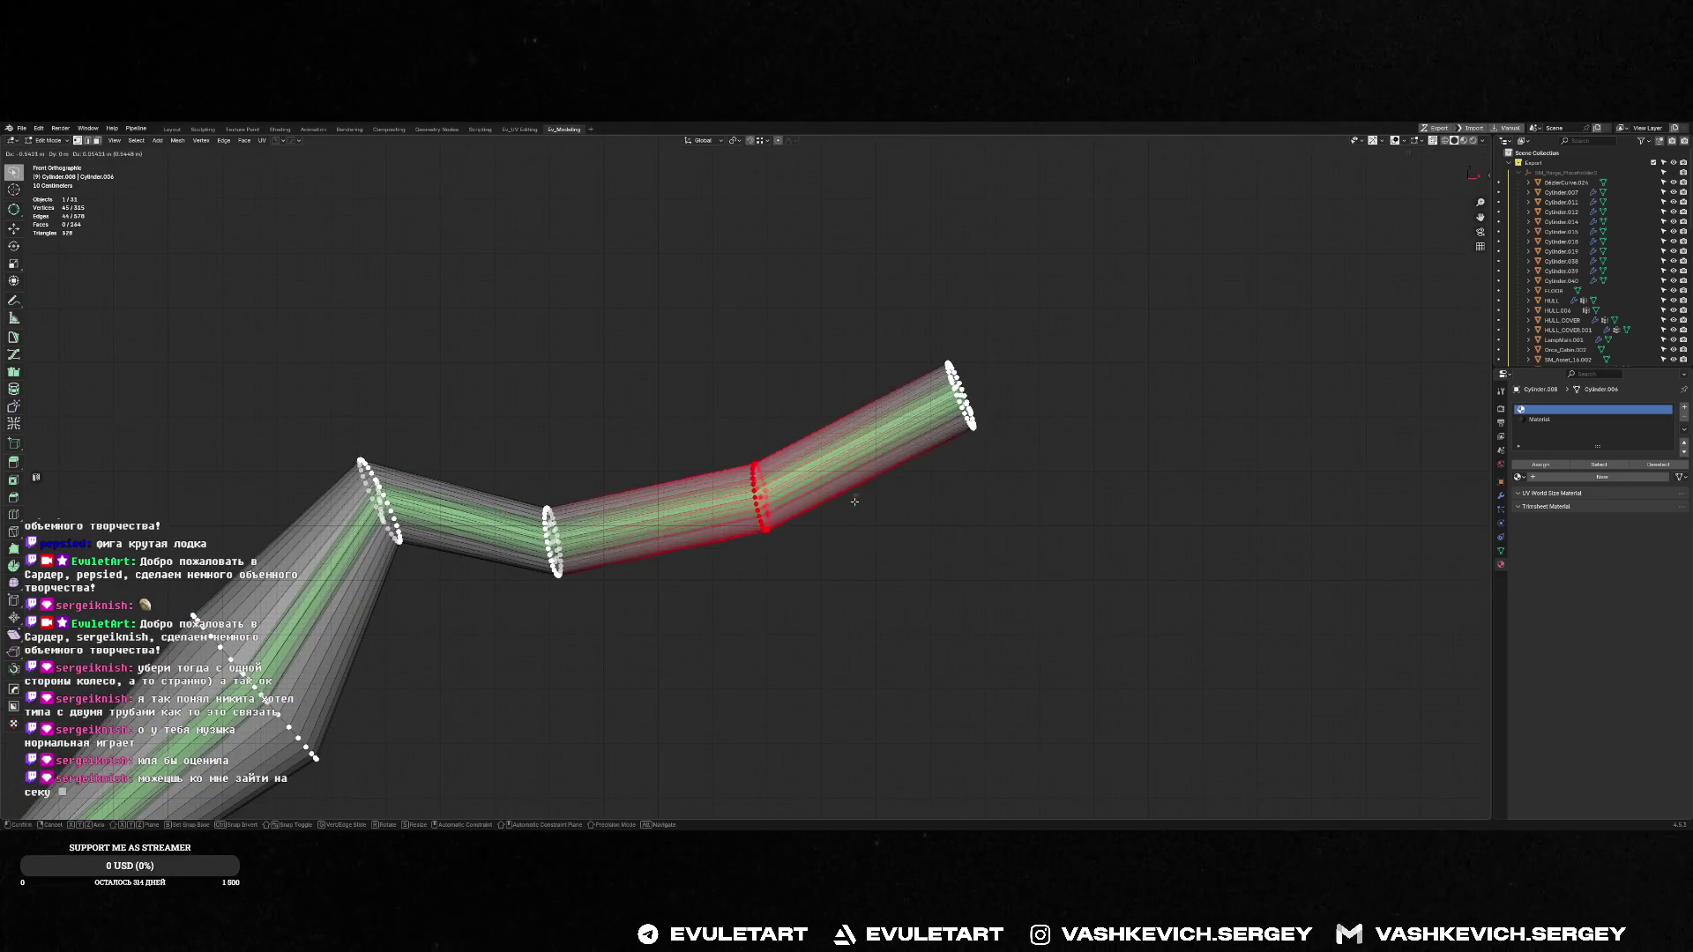
pyautogui.click(834, 499)
pyautogui.scroll(-3, 792, 538)
pyautogui.press('Tab')
pyautogui.moveTo(792, 538)
pyautogui.mouseDown(button='middle')
pyautogui.moveTo(794, 484)
pyautogui.moveTo(745, 484)
pyautogui.moveTo(790, 462)
pyautogui.moveTo(728, 467)
pyautogui.mouseUp(button='middle')
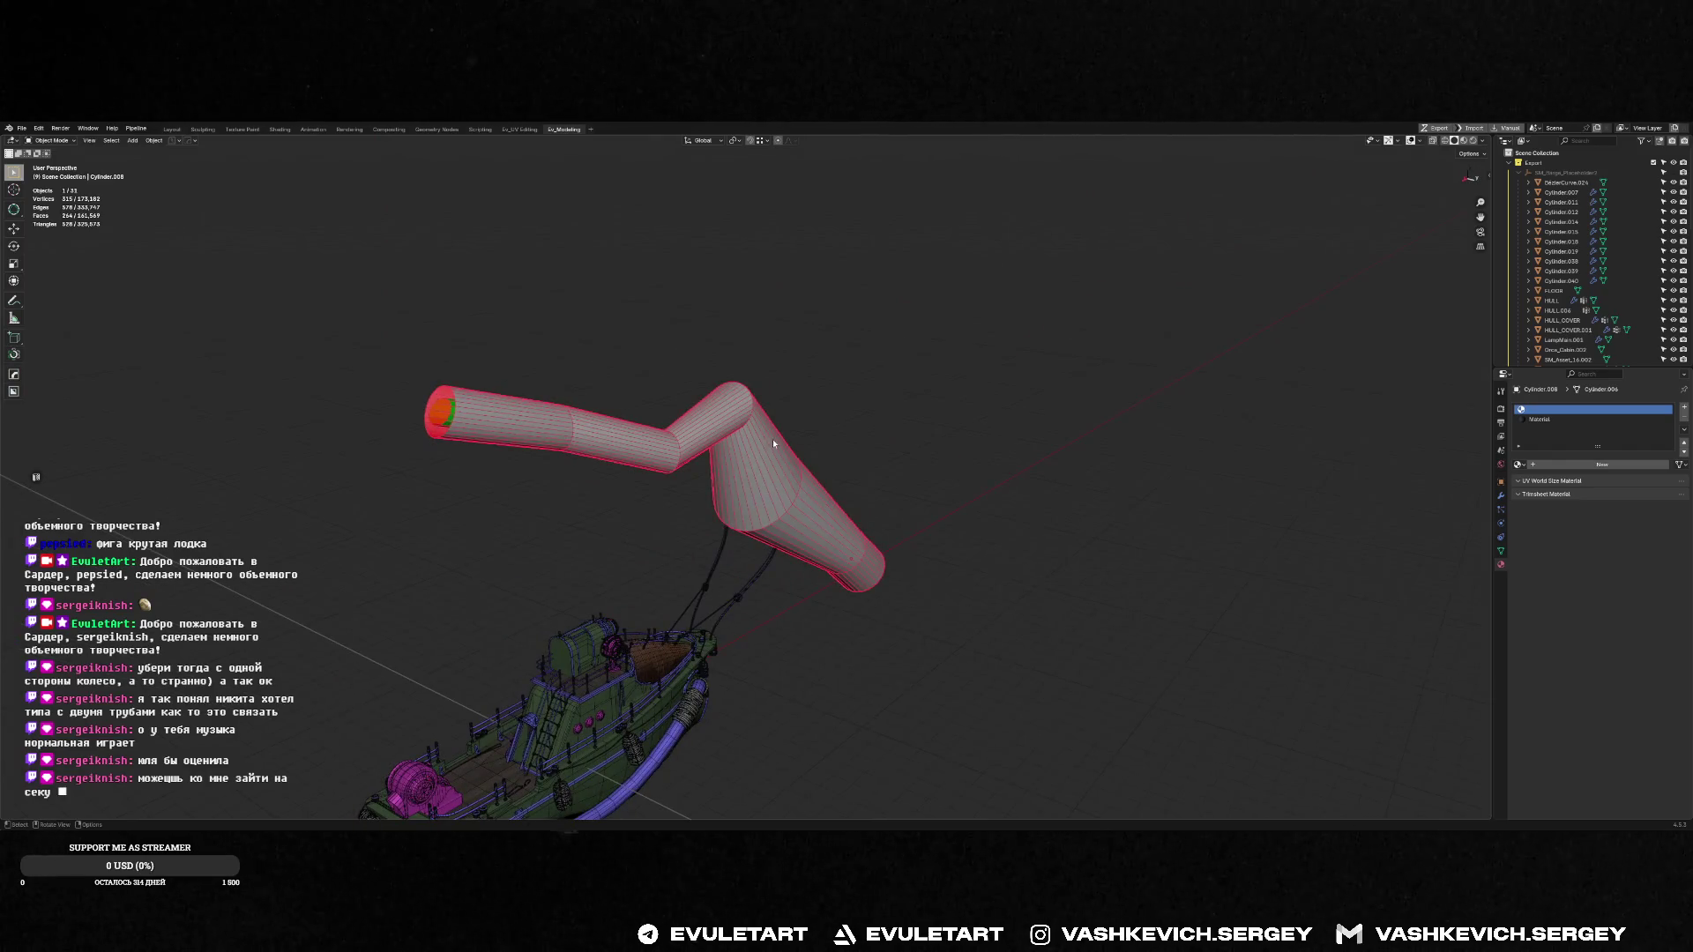
# Assign all of the outer pipe's faces to a separate material slot
pyautogui.press('Tab')
pyautogui.press('ctrl+KP_Add')
pyautogui.press('ctrl+KP_Add')
pyautogui.press('ctrl+KP_Add')
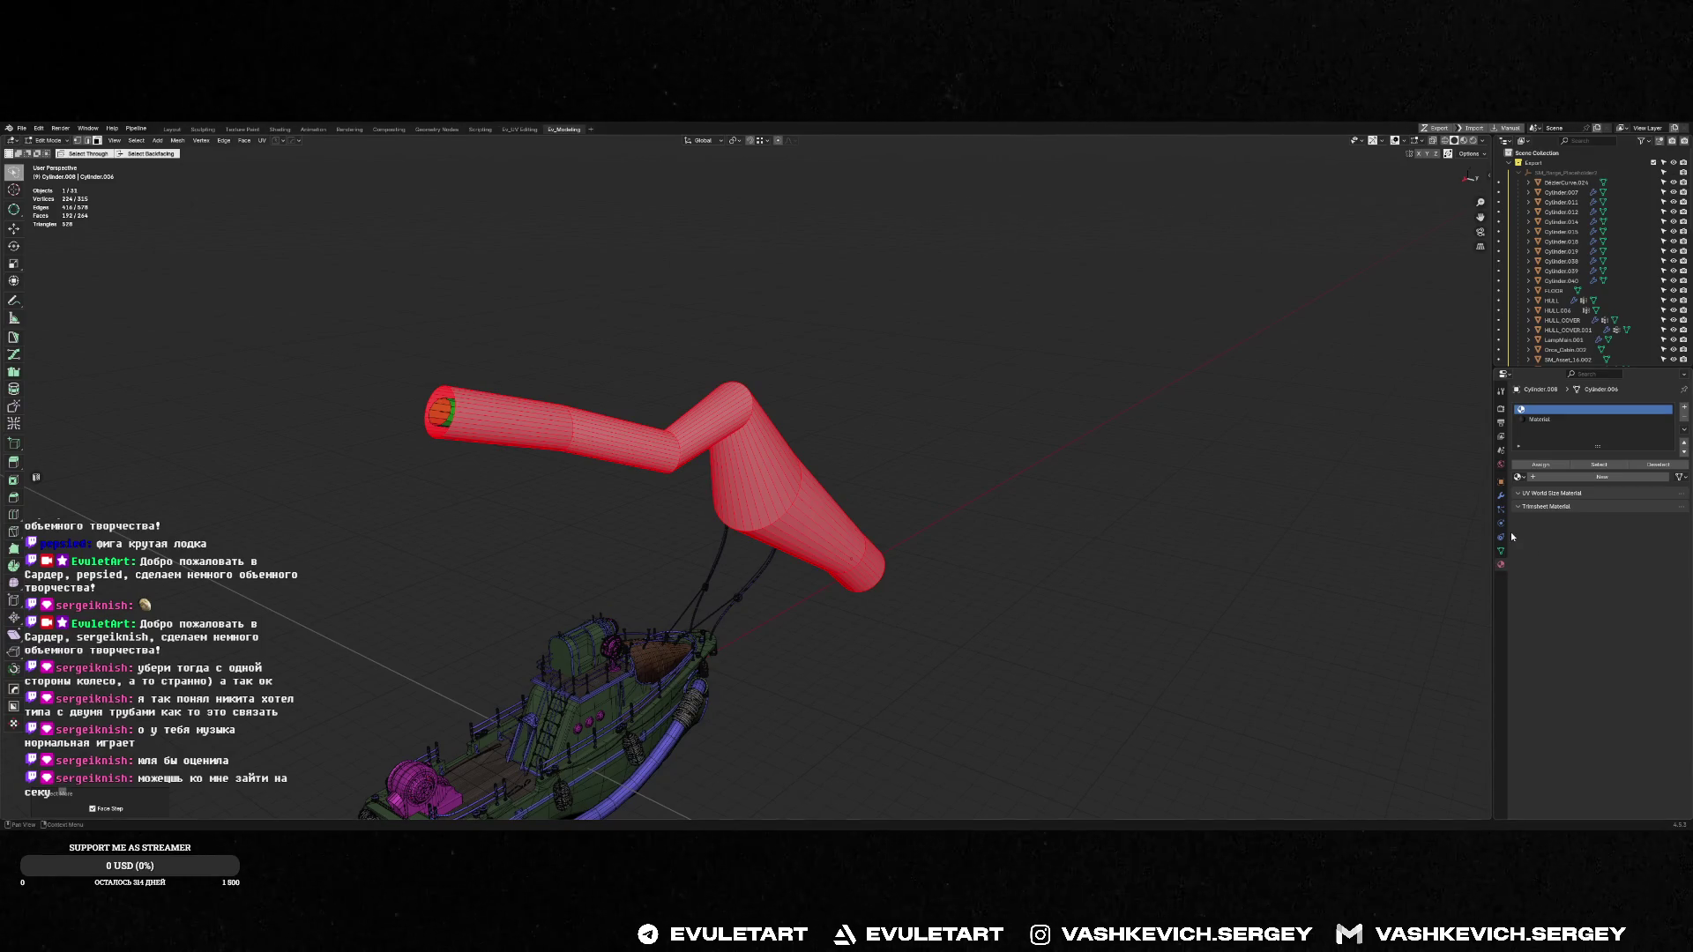
pyautogui.click(1545, 464)
pyautogui.click(1553, 419)
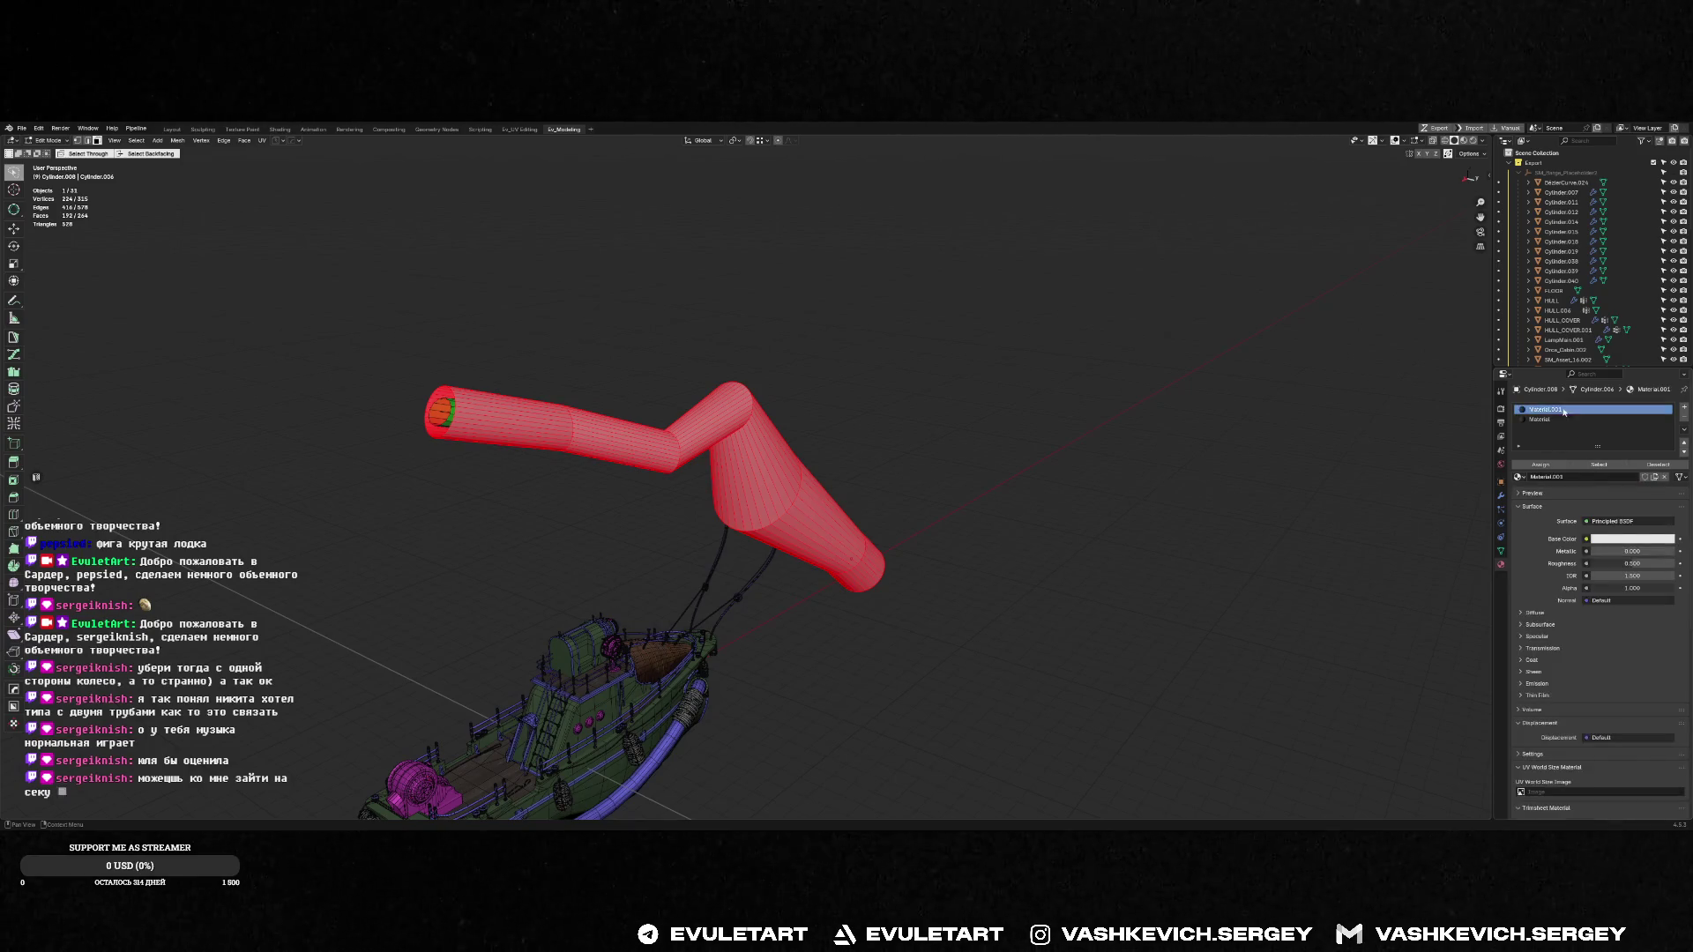
# Set that material's viewport colour alpha to 0 so the pipe is fully transparent
pyautogui.scroll(-3, 1591, 618)
pyautogui.scroll(-1, 1589, 646)
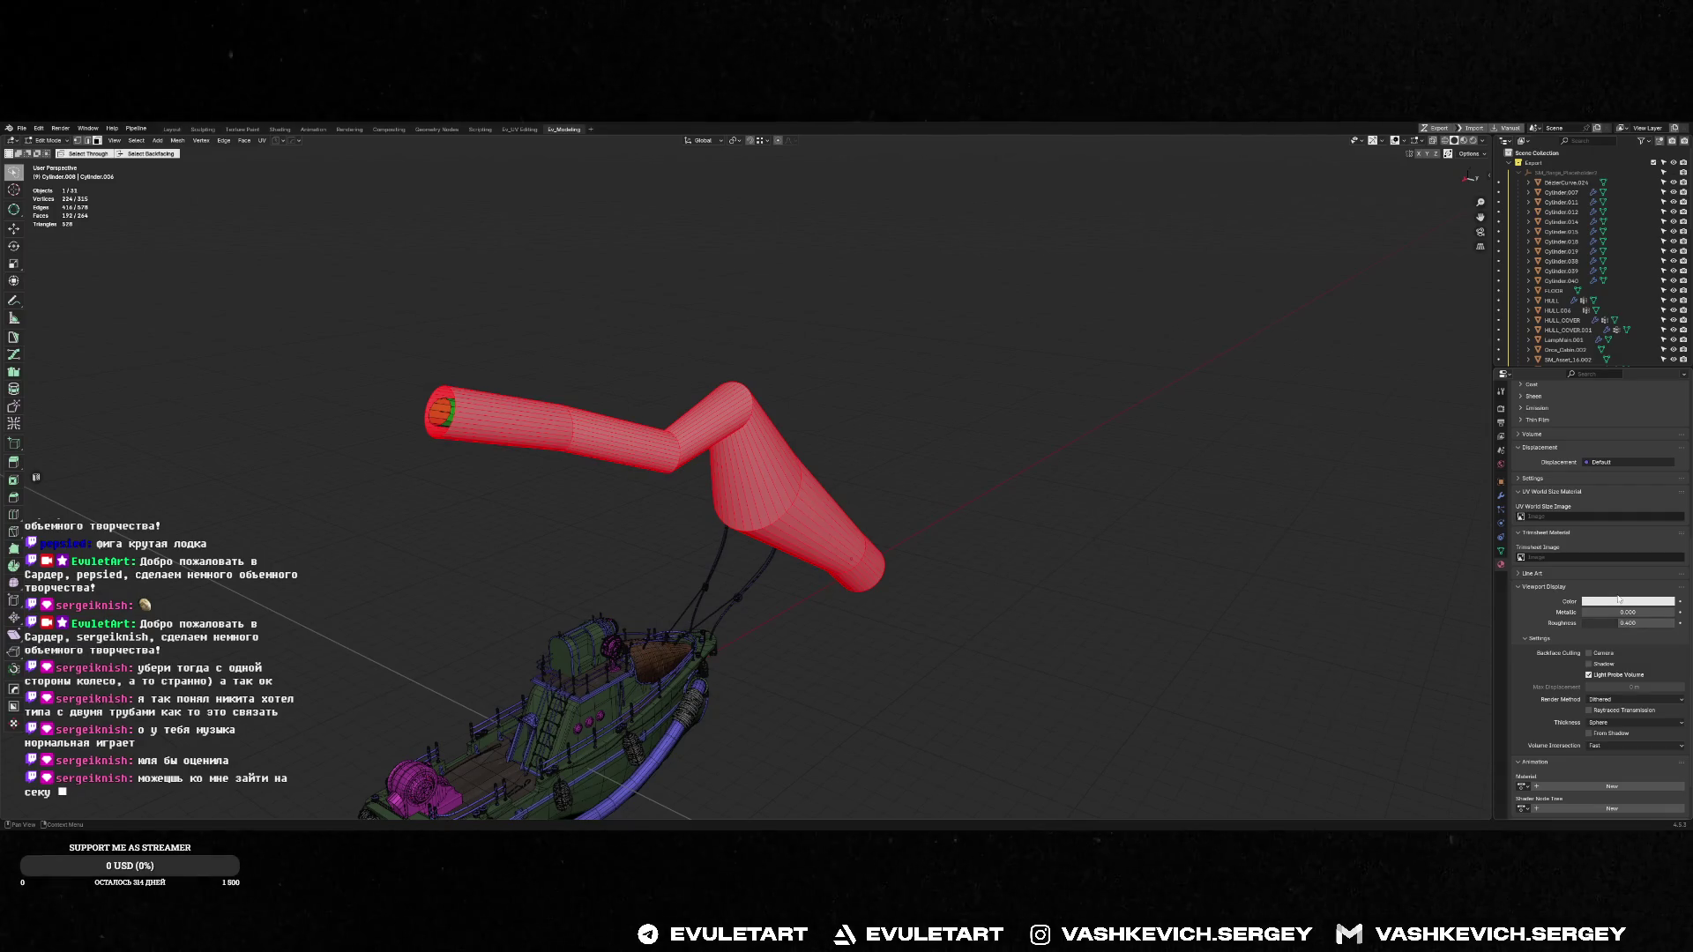
pyautogui.click(1622, 604)
pyautogui.moveTo(1656, 578); pyautogui.dragTo(1627, 578)
pyautogui.click(849, 381)
pyautogui.moveTo(849, 381)
pyautogui.mouseDown(button='middle')
pyautogui.moveTo(776, 389)
pyautogui.moveTo(710, 125)
pyautogui.moveTo(692, 120)
pyautogui.mouseUp(button='middle')
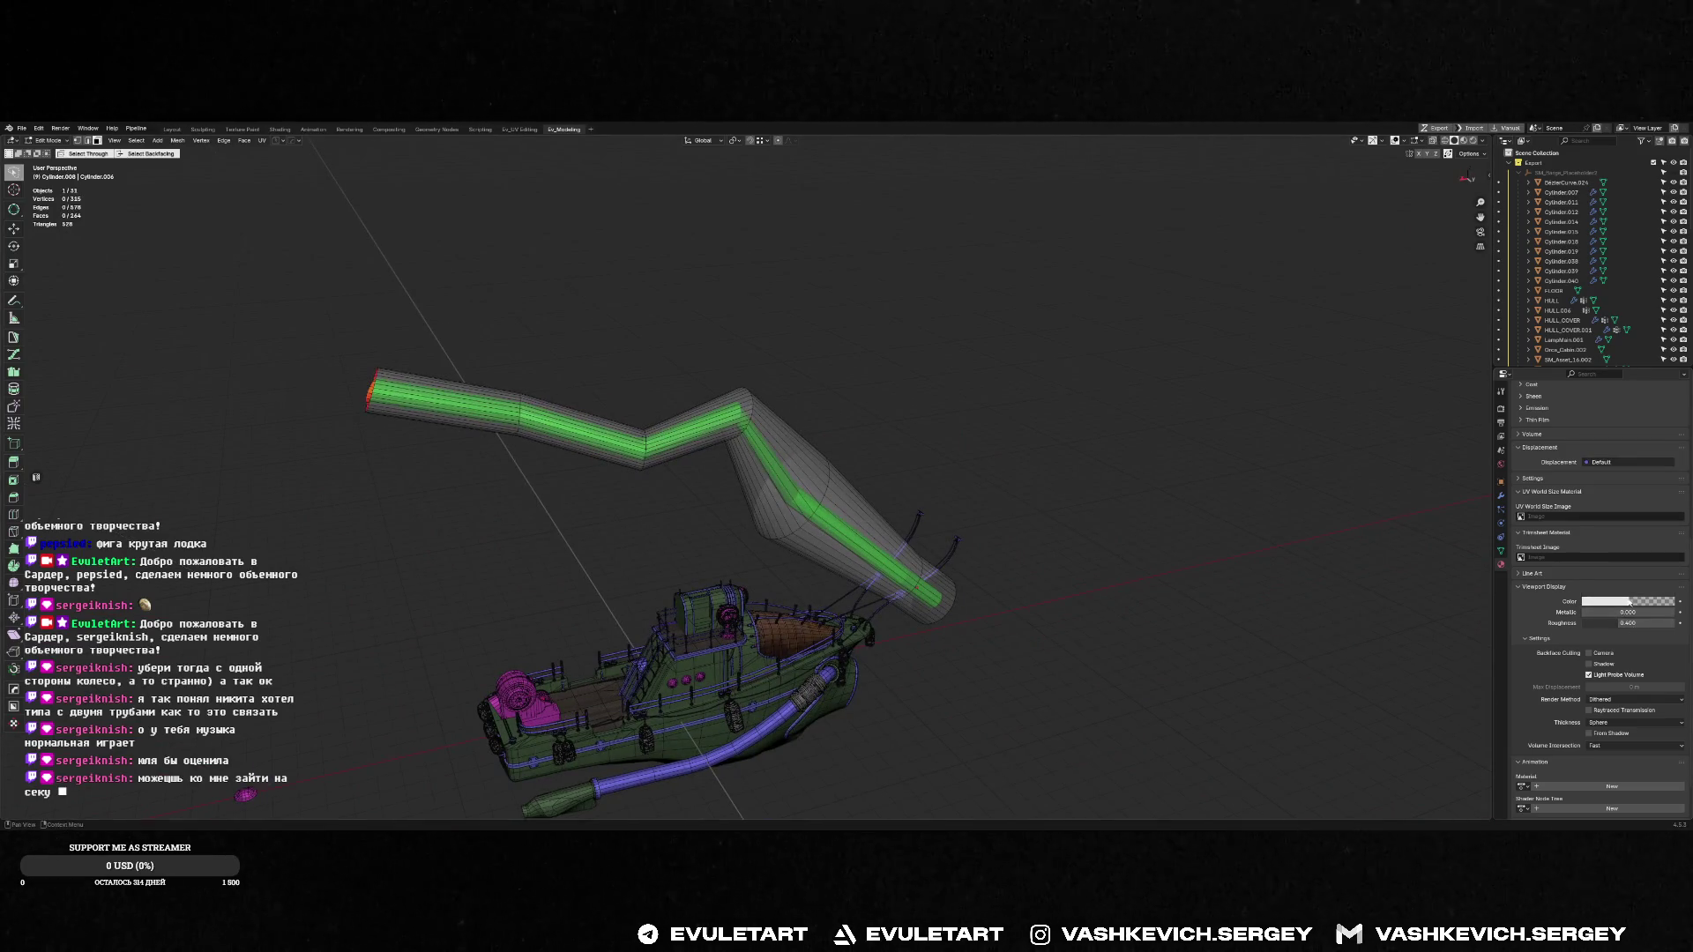
pyautogui.click(1623, 602)
pyautogui.moveTo(1632, 571); pyautogui.dragTo(1623, 571)
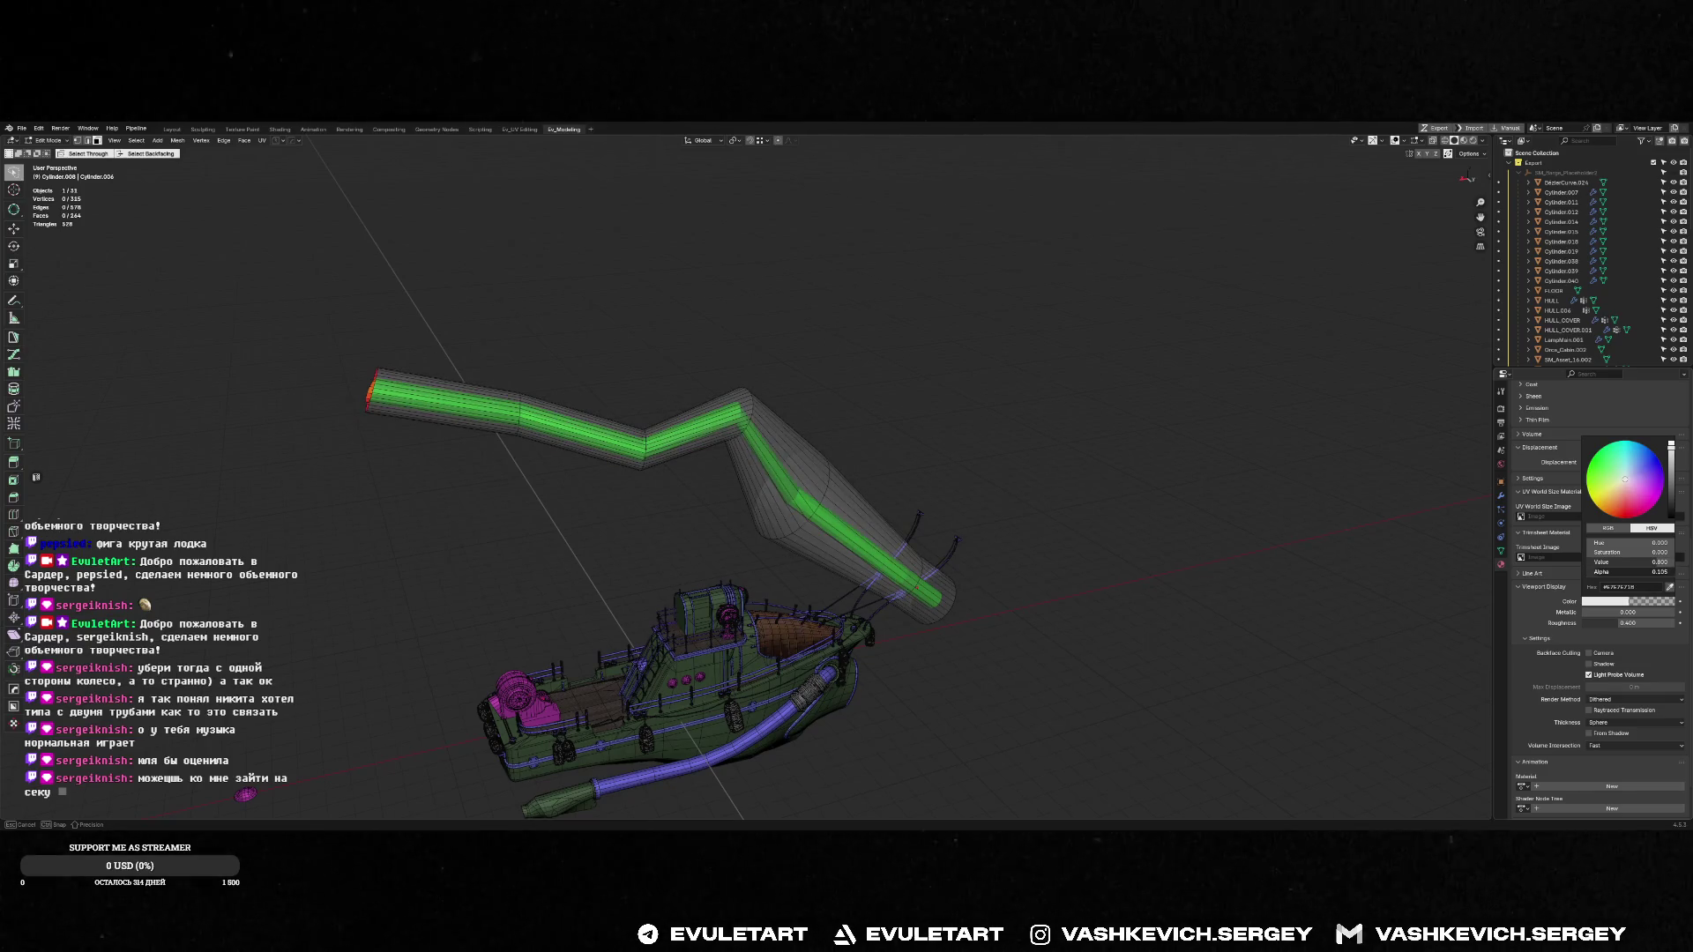
pyautogui.moveTo(882, 397)
pyautogui.mouseDown(button='middle')
pyautogui.moveTo(750, 316)
pyautogui.moveTo(785, 286)
pyautogui.moveTo(795, 420)
pyautogui.moveTo(744, 432)
pyautogui.moveTo(776, 446)
pyautogui.mouseUp(button='middle')
pyautogui.press('Tab')
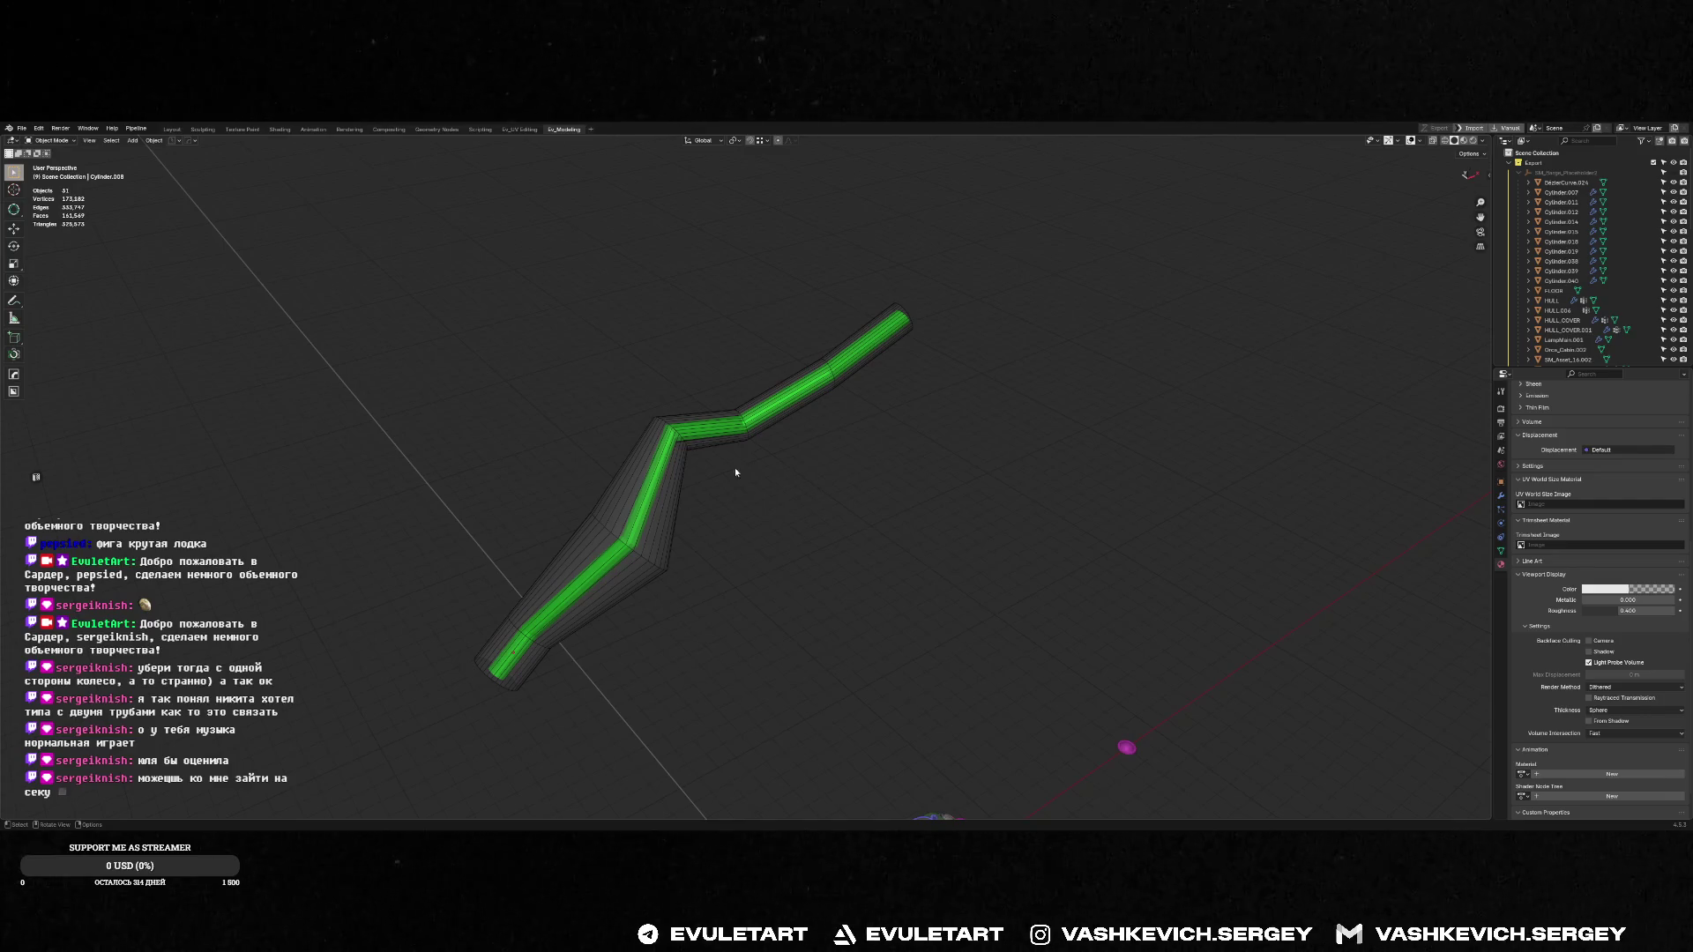
# Select the green guide pipe and start a screenshot capture of it, then cancel
pyautogui.click(676, 465)
pyautogui.click(793, 481)
pyautogui.moveTo(794, 481)
pyautogui.mouseDown(button='middle')
pyautogui.moveTo(892, 461)
pyautogui.moveTo(740, 442)
pyautogui.moveTo(718, 472)
pyautogui.mouseUp(button='middle')
pyautogui.scroll(5, 786, 485)
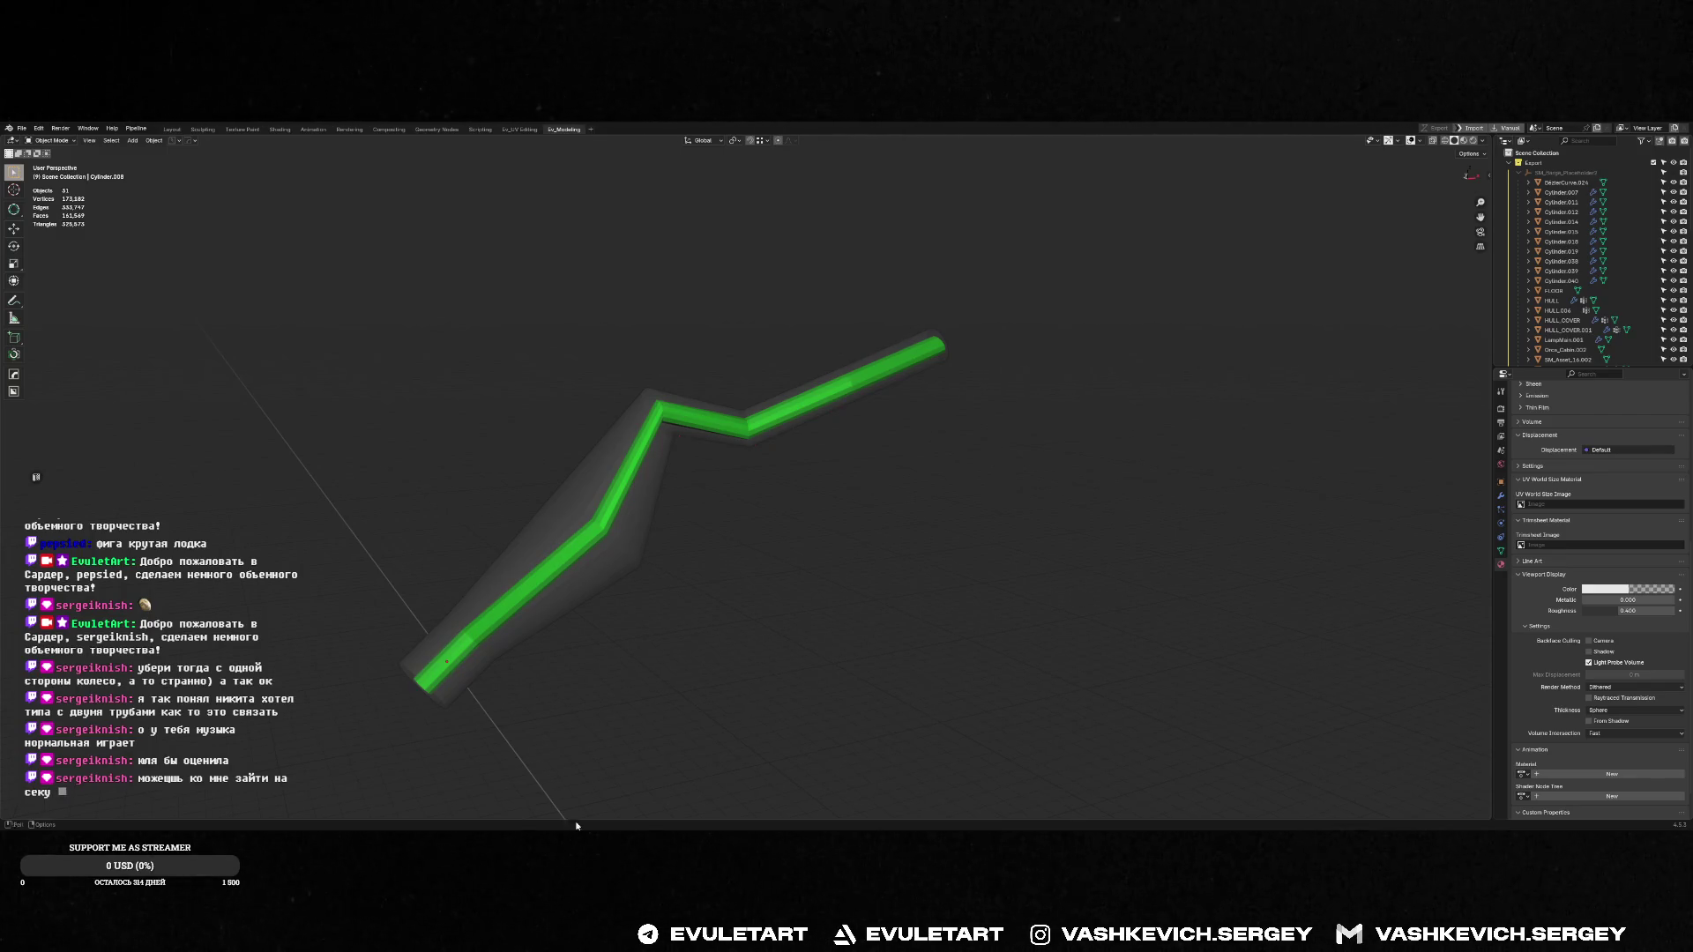
pyautogui.moveTo(617, 477)
pyautogui.mouseDown(button='middle')
pyautogui.moveTo(685, 452)
pyautogui.moveTo(917, 491)
pyautogui.mouseUp(button='middle')
pyautogui.click(714, 435)
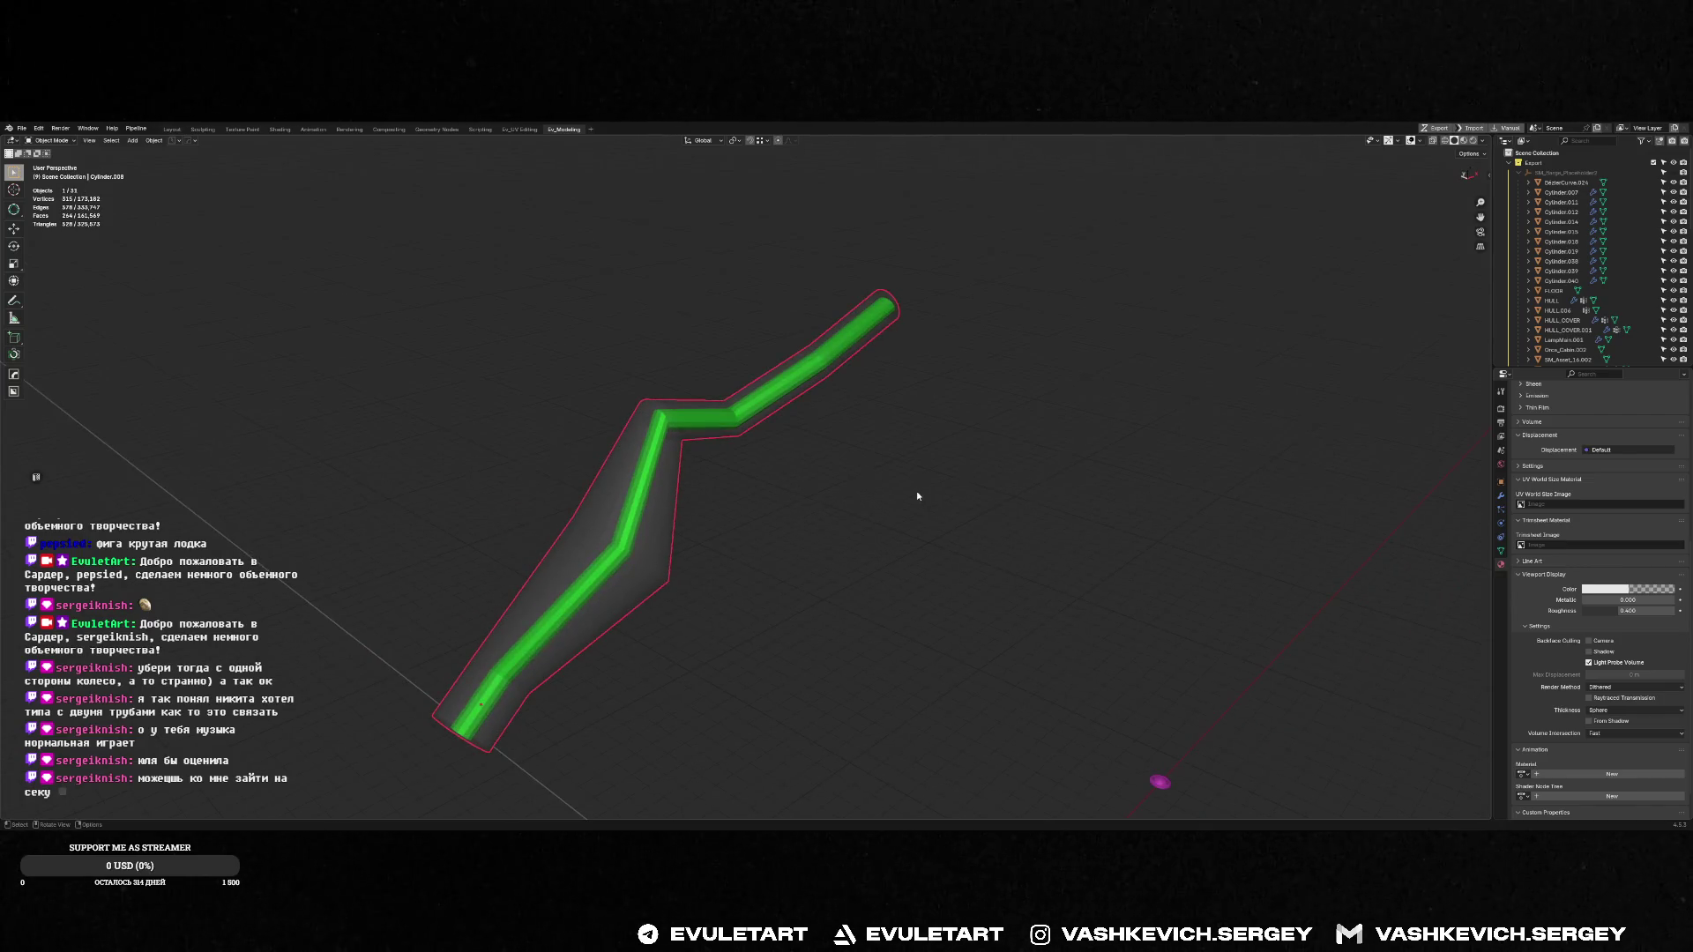
pyautogui.press('Print')
pyautogui.moveTo(970, 236); pyautogui.dragTo(350, 794)
pyautogui.hotkey('ctrl', 'c')
# Delete the green guide pipe and view the whole barge
pyautogui.moveTo(820, 414); pyautogui.dragTo(827, 422, button='middle')
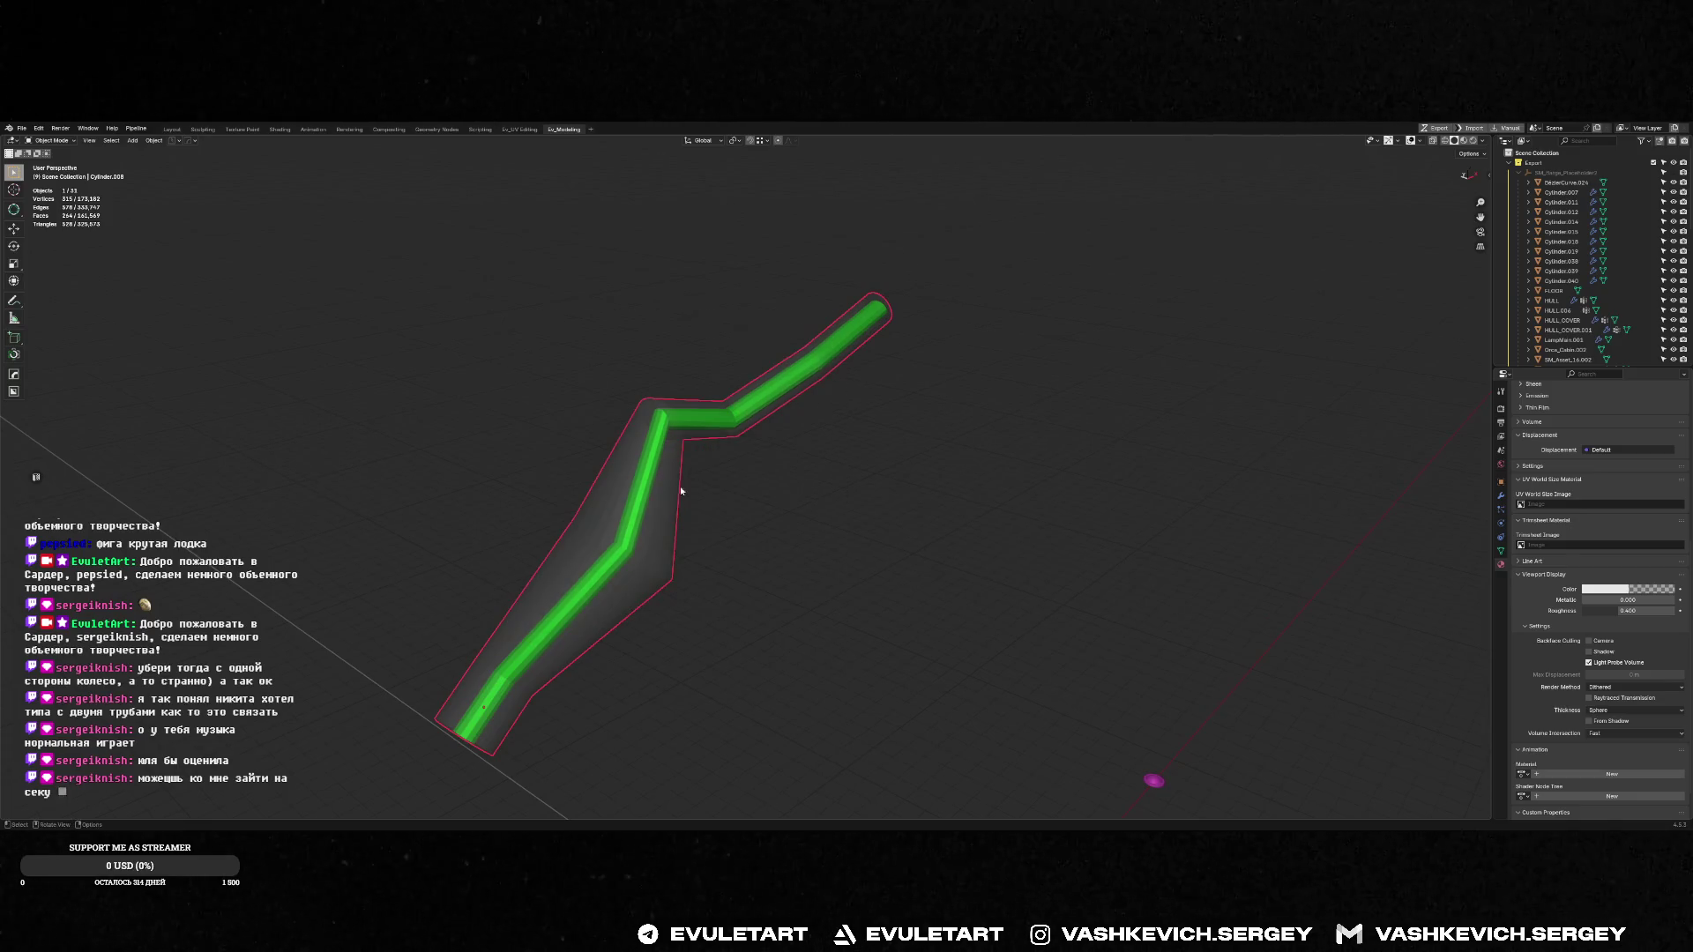
pyautogui.press('Delete')
pyautogui.moveTo(717, 447)
pyautogui.mouseDown(button='middle')
pyautogui.moveTo(619, 542)
pyautogui.moveTo(827, 592)
pyautogui.moveTo(961, 563)
pyautogui.mouseUp(button='middle')
pyautogui.scroll(5, 961, 563)
pyautogui.scroll(-5, 1013, 501)
pyautogui.moveTo(1014, 502); pyautogui.dragTo(927, 438, button='middle')
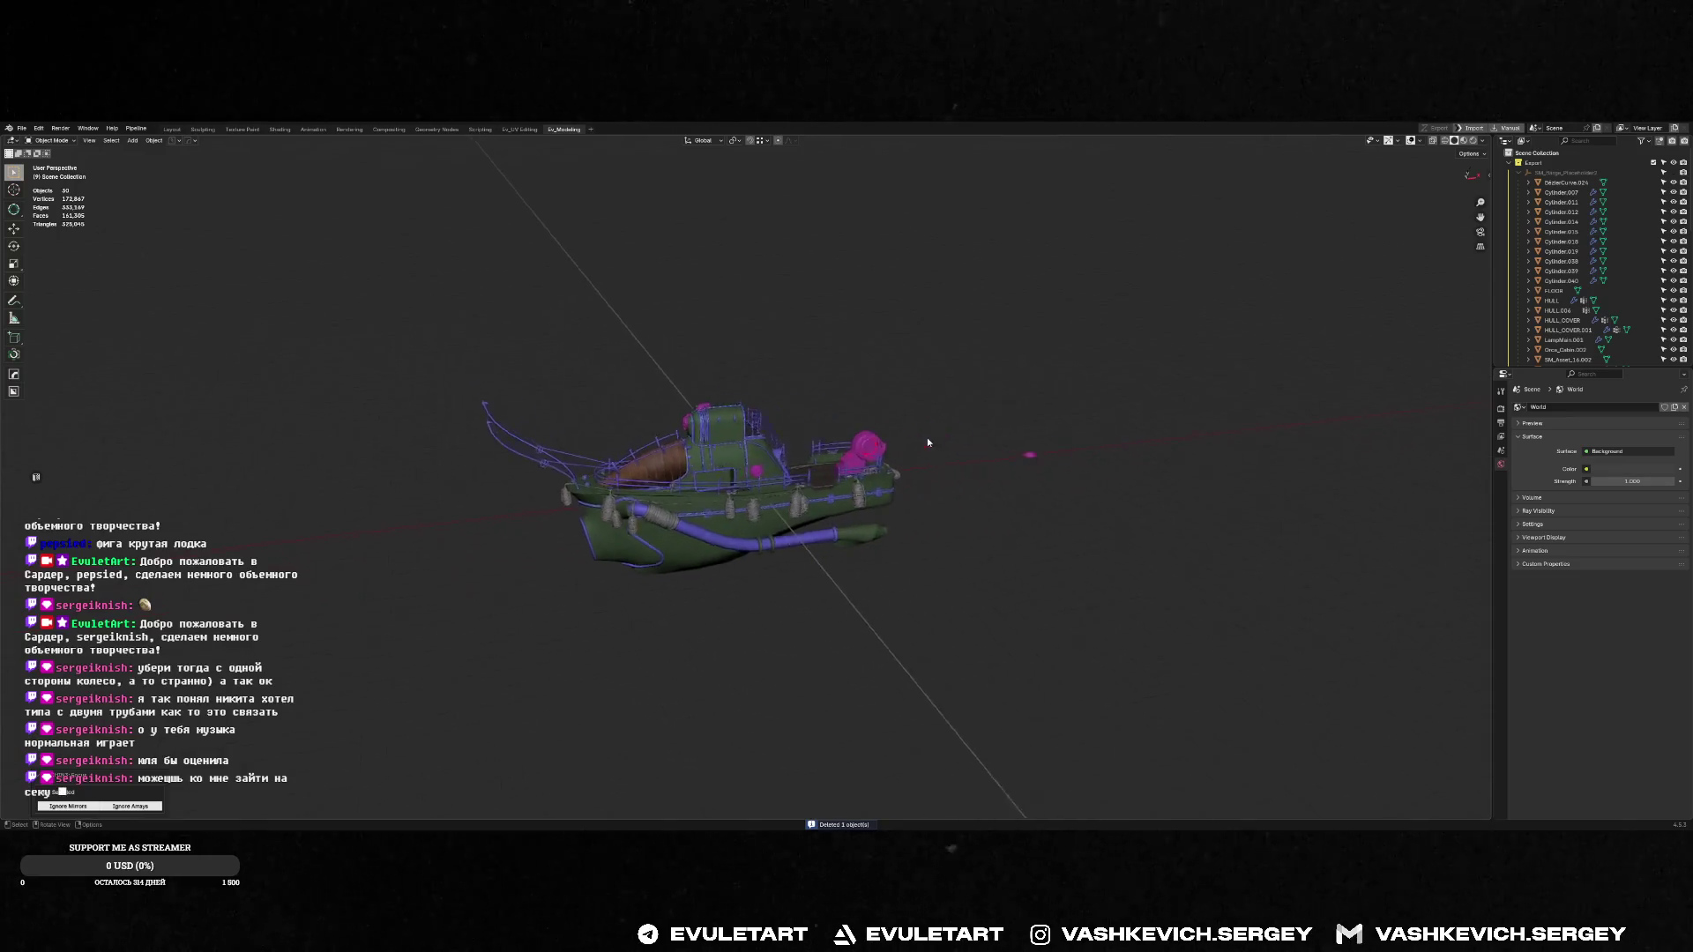
# Save the blend file and run the Quick Favorites export of the barge parts to Unreal
pyautogui.press('a')
pyautogui.hotkey('alt', 'a')
pyautogui.moveTo(850, 340)
pyautogui.mouseDown(button='middle')
pyautogui.moveTo(846, 427)
pyautogui.moveTo(887, 390)
pyautogui.moveTo(938, 389)
pyautogui.mouseUp(button='middle')
pyautogui.hotkey('ctrl', 's')
pyautogui.rightClick(937, 390)
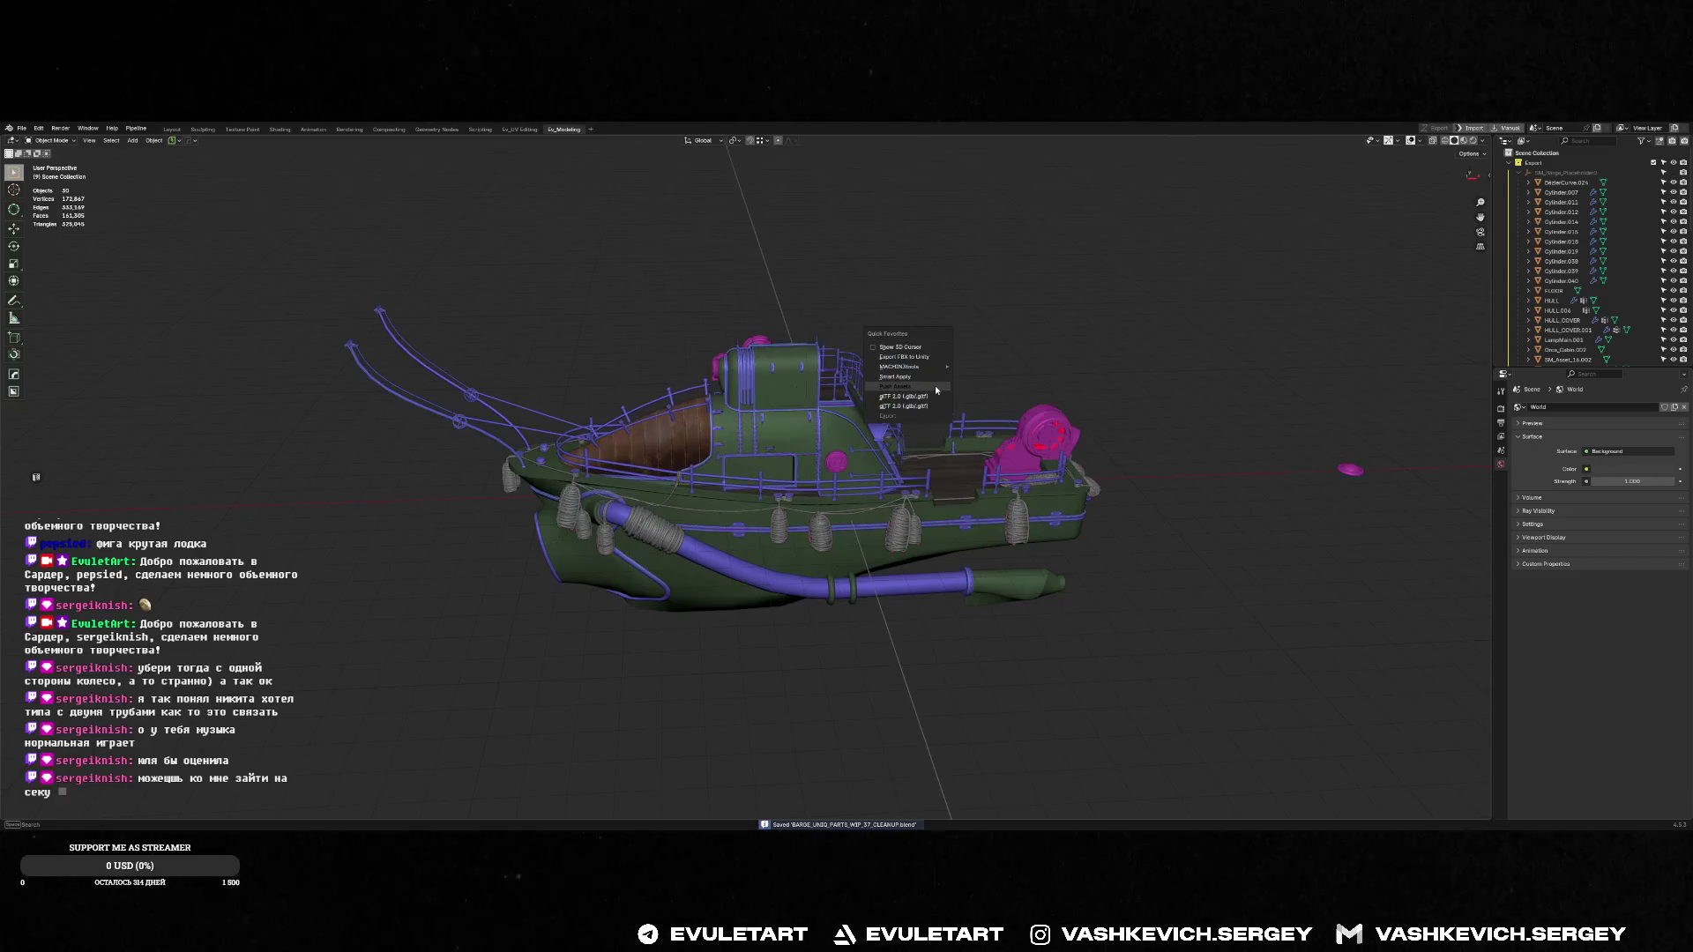
pyautogui.click(935, 384)
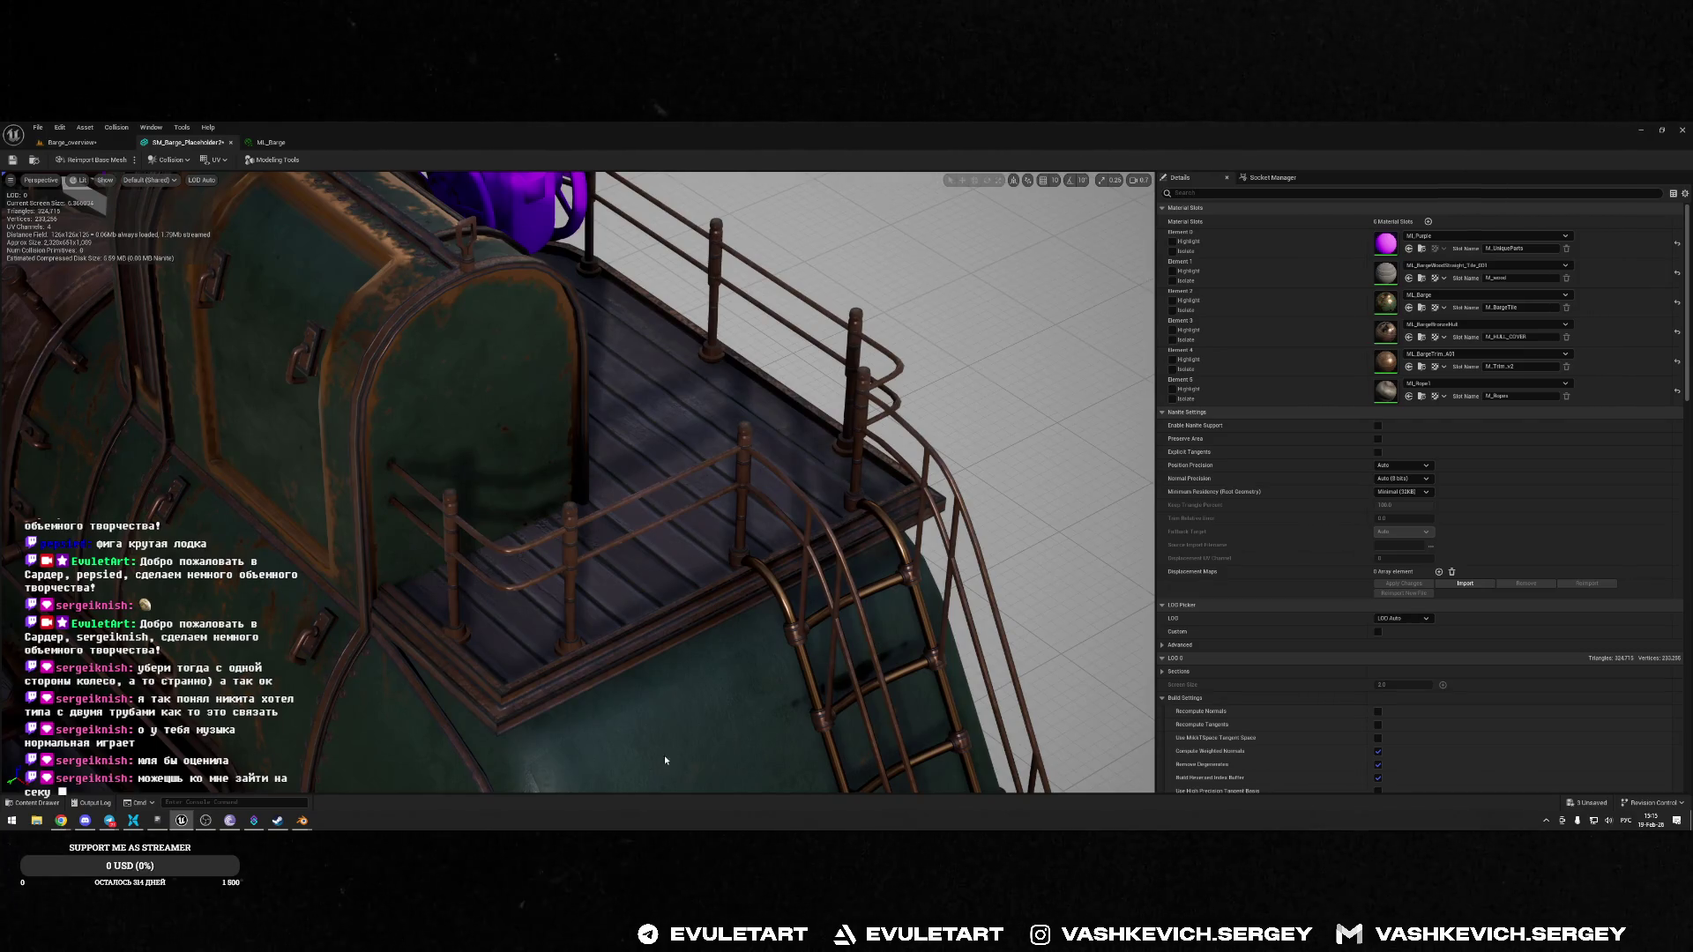
# Inspect the imported railing rod ends at the cabin wall in Unreal, then return to Blender
pyautogui.hotkey('alt', 'Tab')
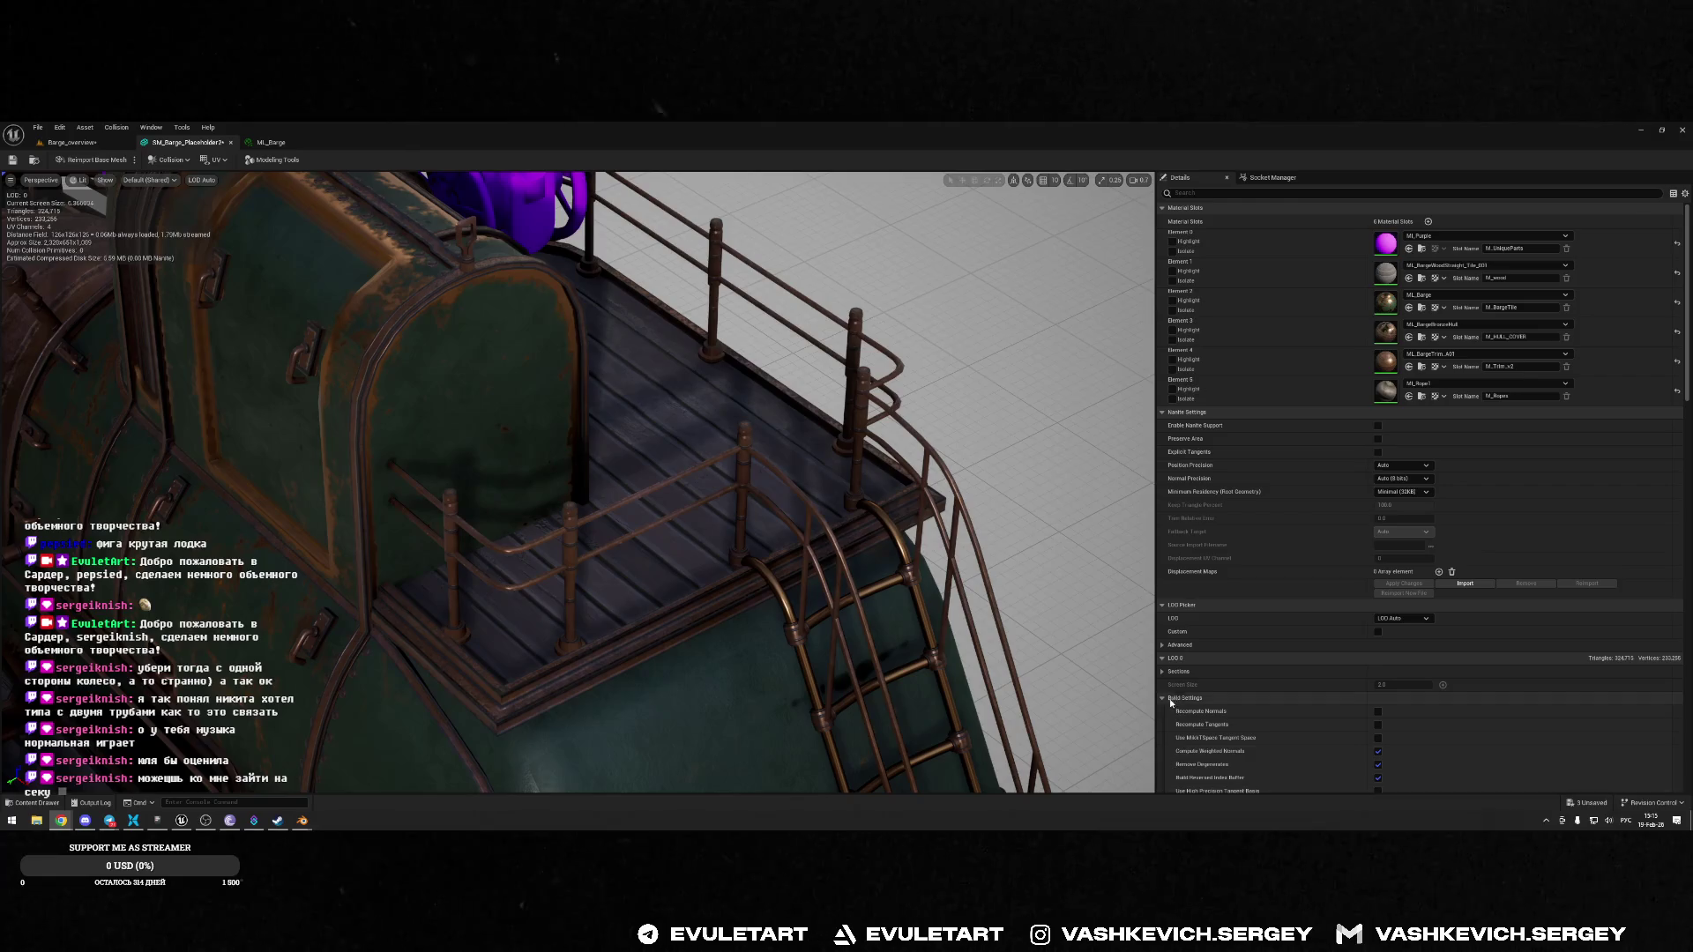
pyautogui.moveTo(700, 427)
pyautogui.mouseDown()
pyautogui.moveTo(404, 768)
pyautogui.moveTo(395, 565)
pyautogui.moveTo(699, 429)
pyautogui.mouseUp()
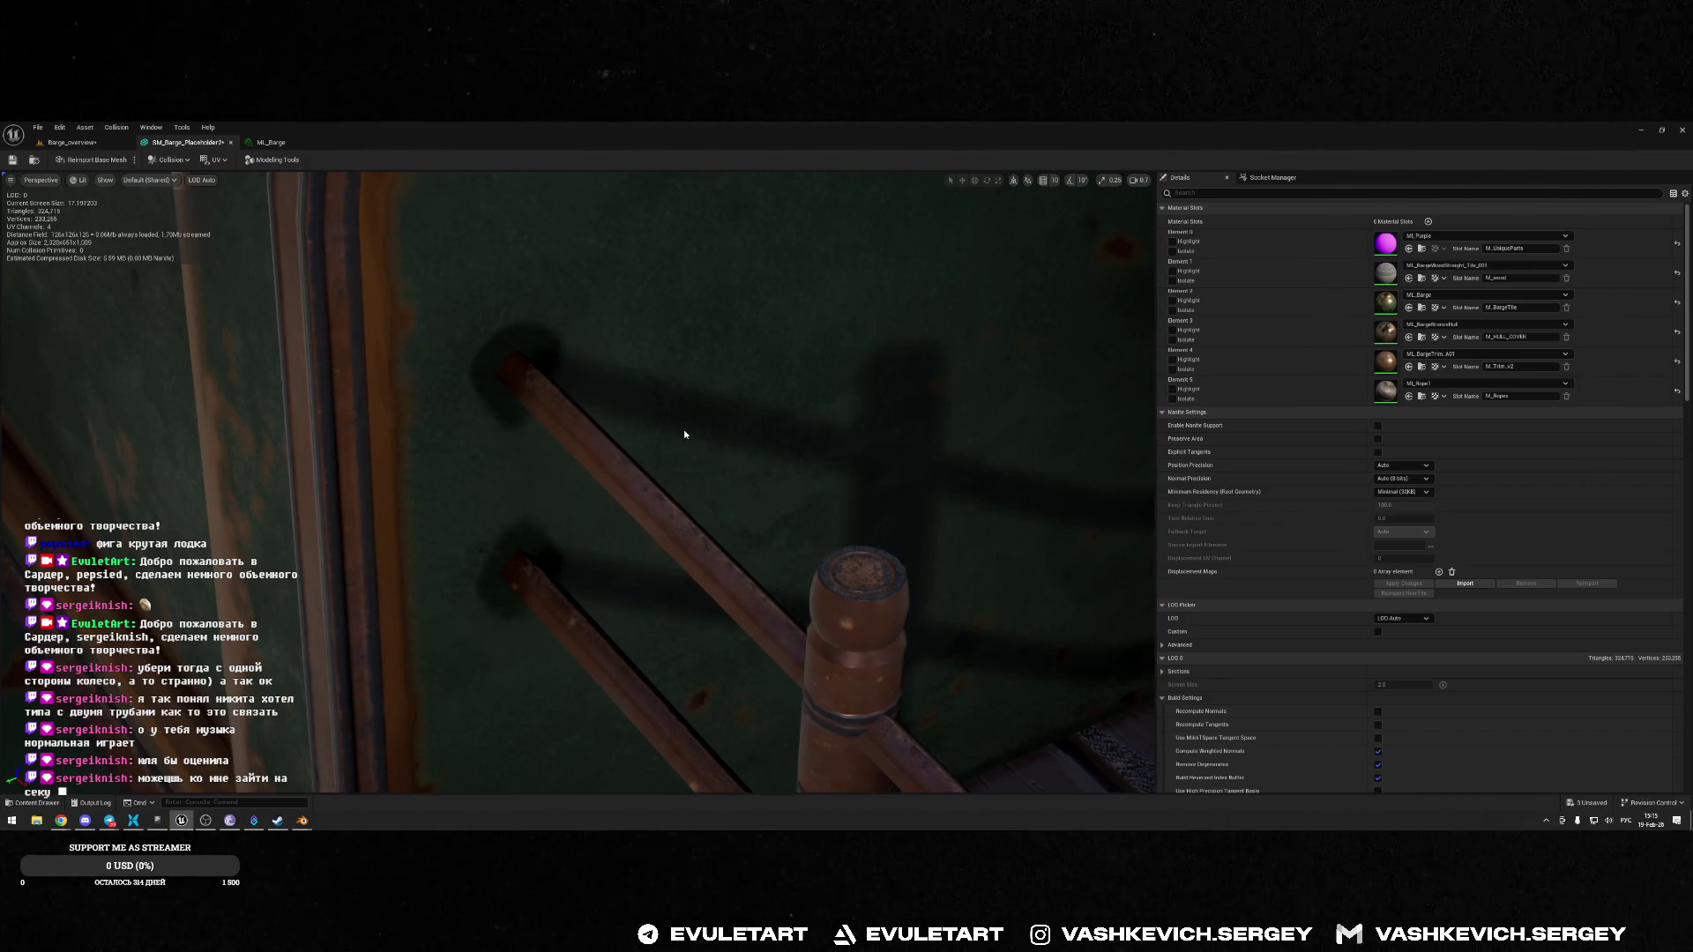
pyautogui.hotkey('alt', 'Tab')
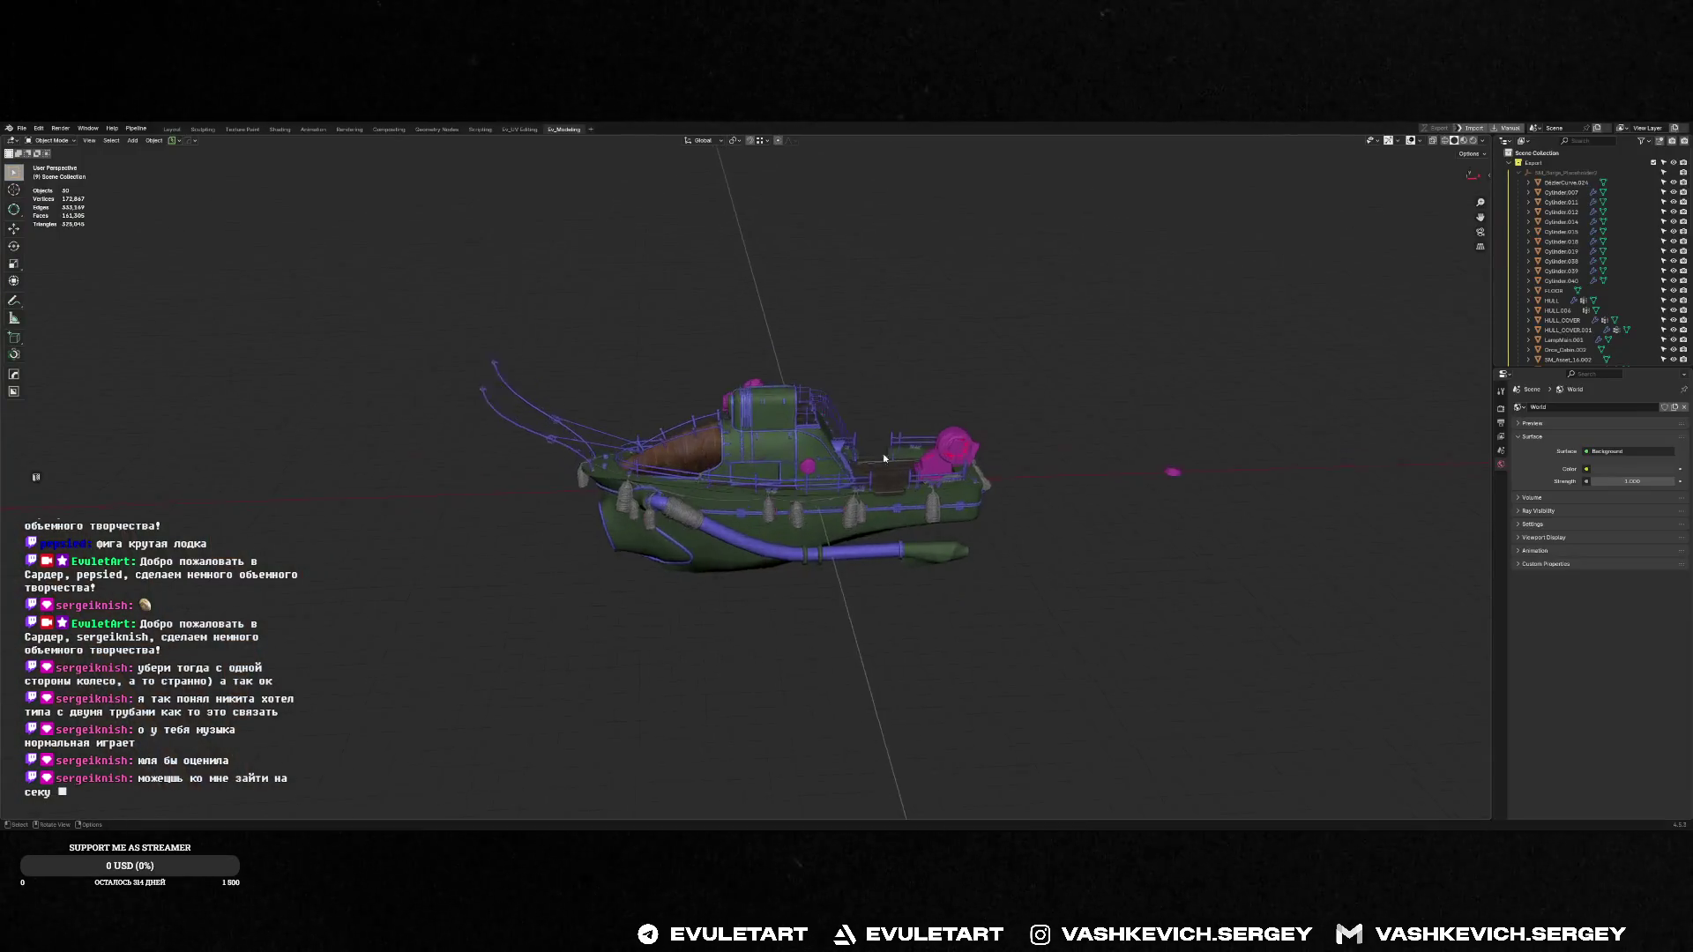
pyautogui.moveTo(884, 458)
pyautogui.mouseDown(button='middle')
pyautogui.moveTo(854, 416)
pyautogui.moveTo(869, 397)
pyautogui.mouseUp(button='middle')
# Select the cap ring piece on the railing trim mesh to work on it separately
pyautogui.scroll(6, 869, 397)
pyautogui.click(876, 385)
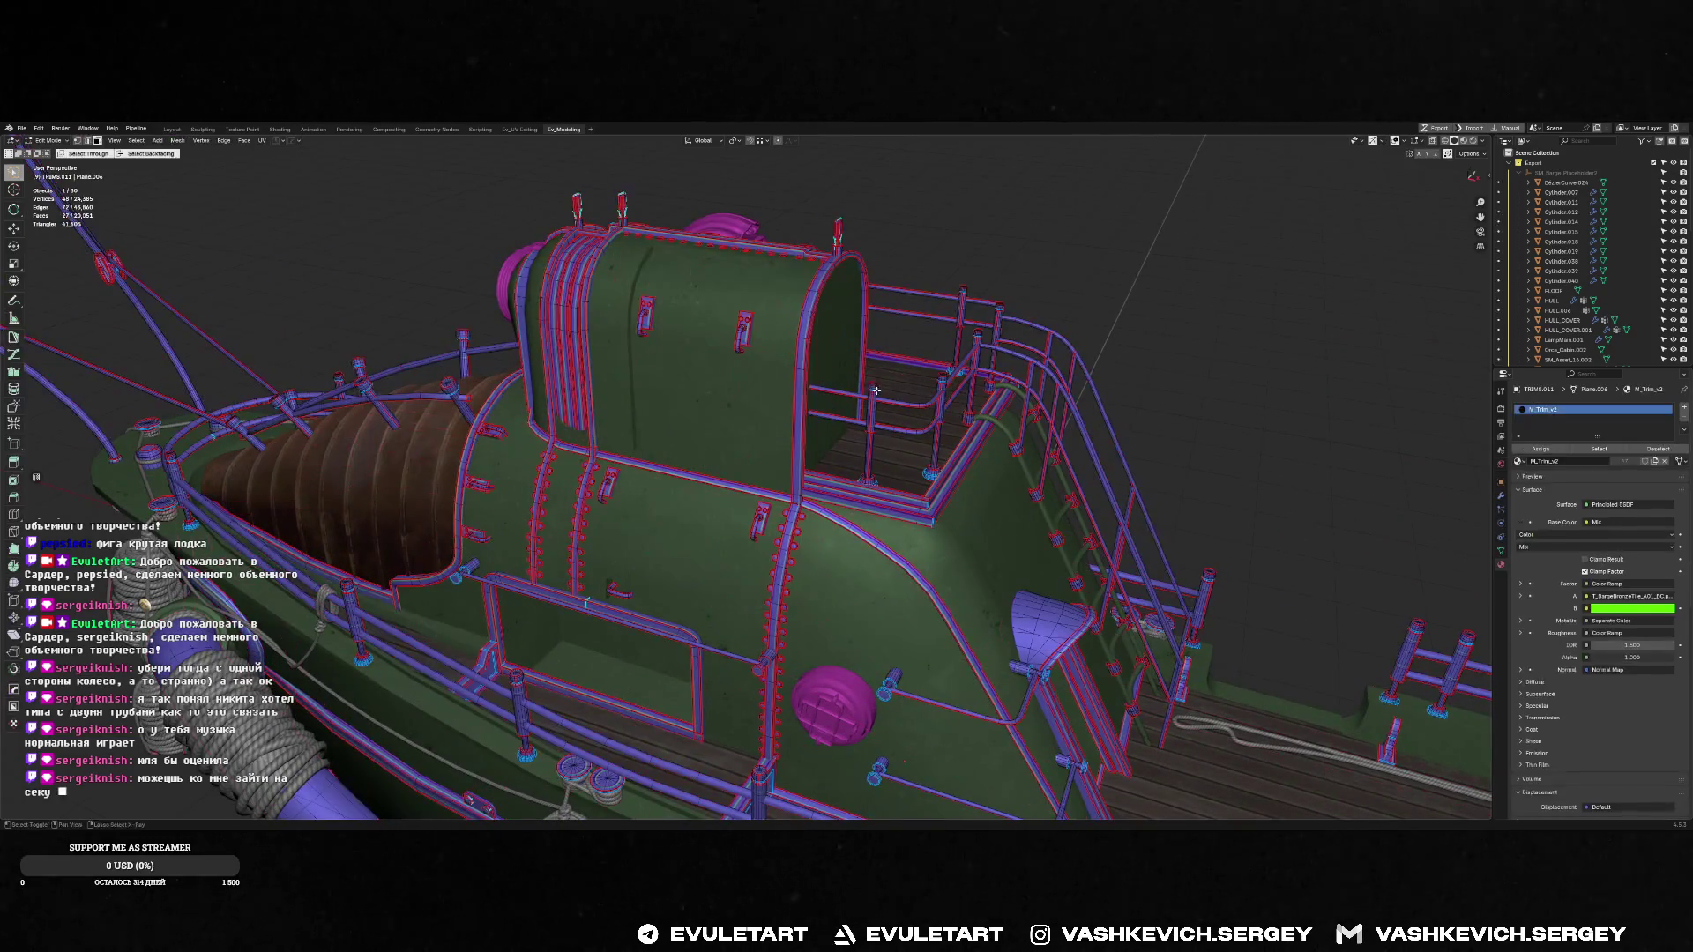
pyautogui.press('Tab')
pyautogui.press('KP_Decimal')
pyautogui.press('l')
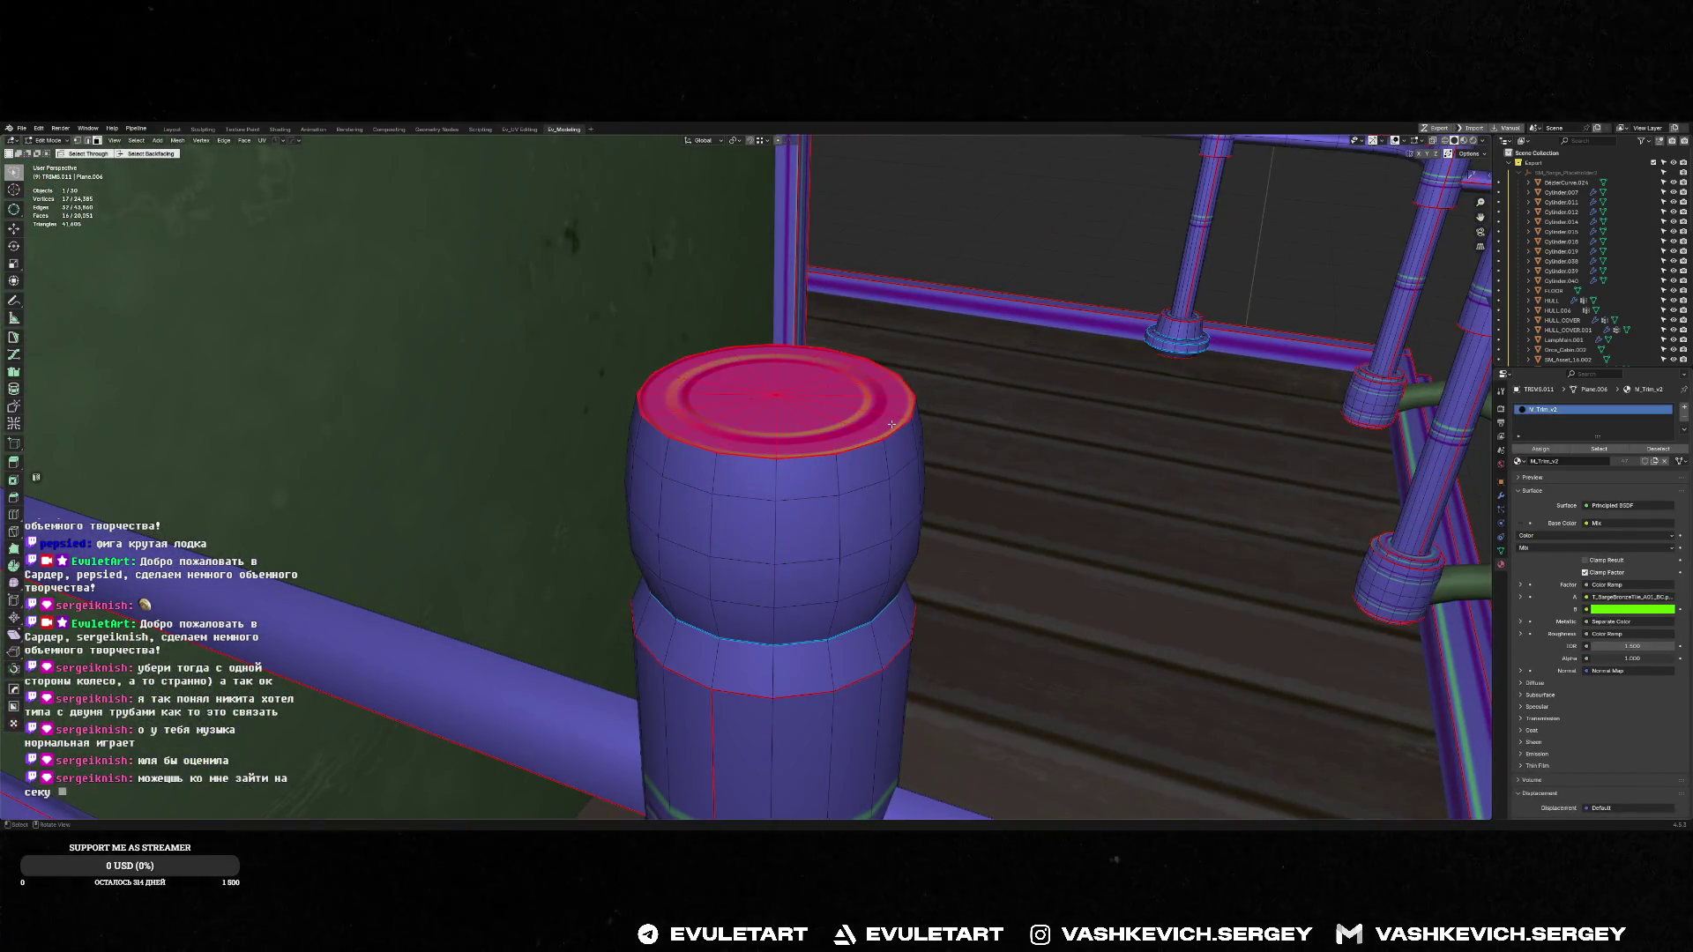
pyautogui.press('Tab')
# Snap the 3D cursor to the cap ring's centre vertex
pyautogui.moveTo(897, 431); pyautogui.dragTo(794, 410, button='middle')
pyautogui.press('Tab')
pyautogui.click(774, 406)
pyautogui.hotkey('shift', 's')
pyautogui.click(755, 474)
pyautogui.press('Tab')
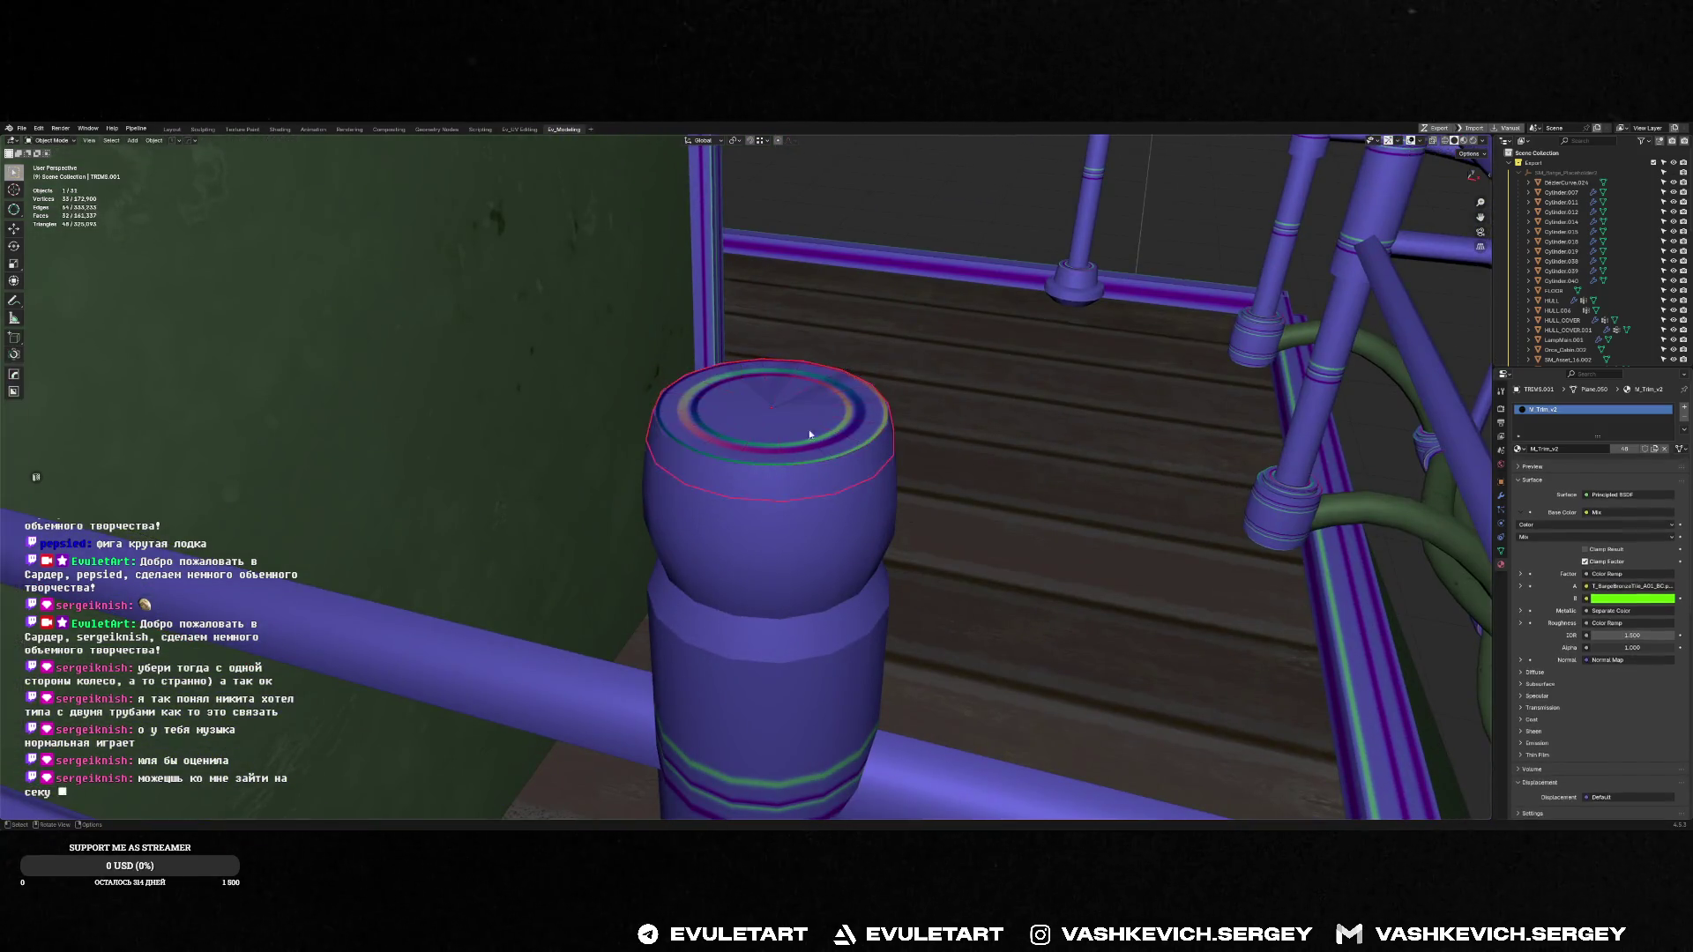
# Rotate the cap ring upright in front view
pyautogui.press('KP_1')
pyautogui.press('r')
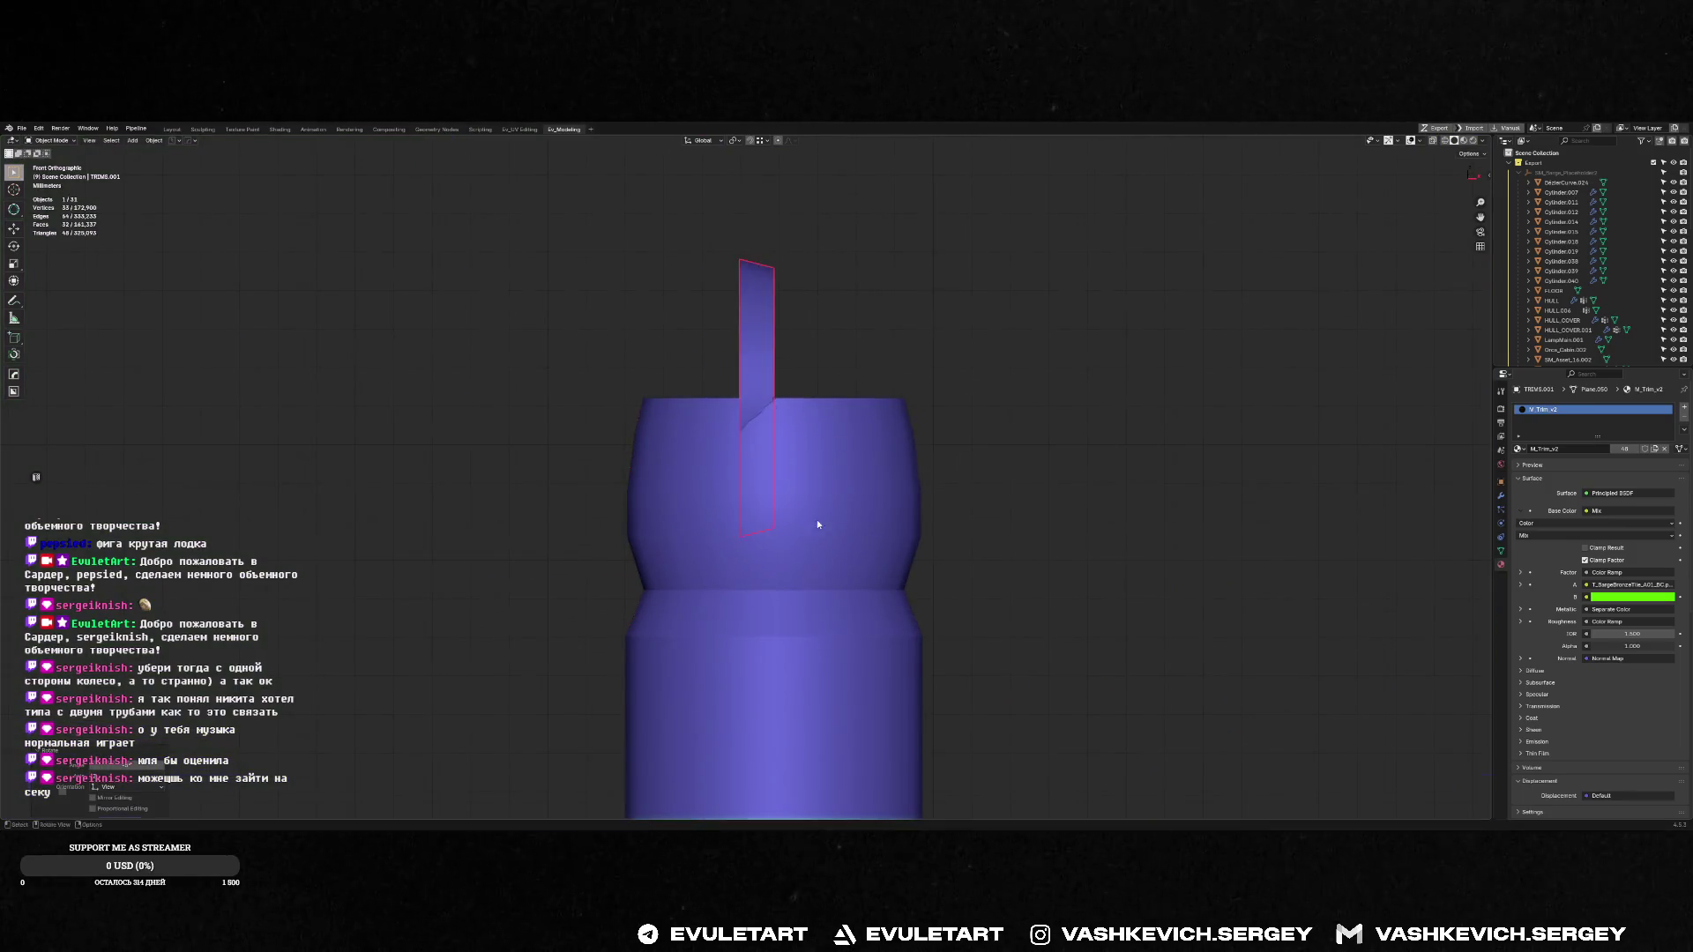
pyautogui.click(817, 520)
pyautogui.scroll(-5, 816, 520)
# Move the ring along X to sit against the upper railing rod end
pyautogui.press('g')
pyautogui.moveTo(617, 538)
pyautogui.mouseDown(button='middle')
pyautogui.moveTo(663, 478)
pyautogui.moveTo(732, 489)
pyautogui.mouseUp(button='middle')
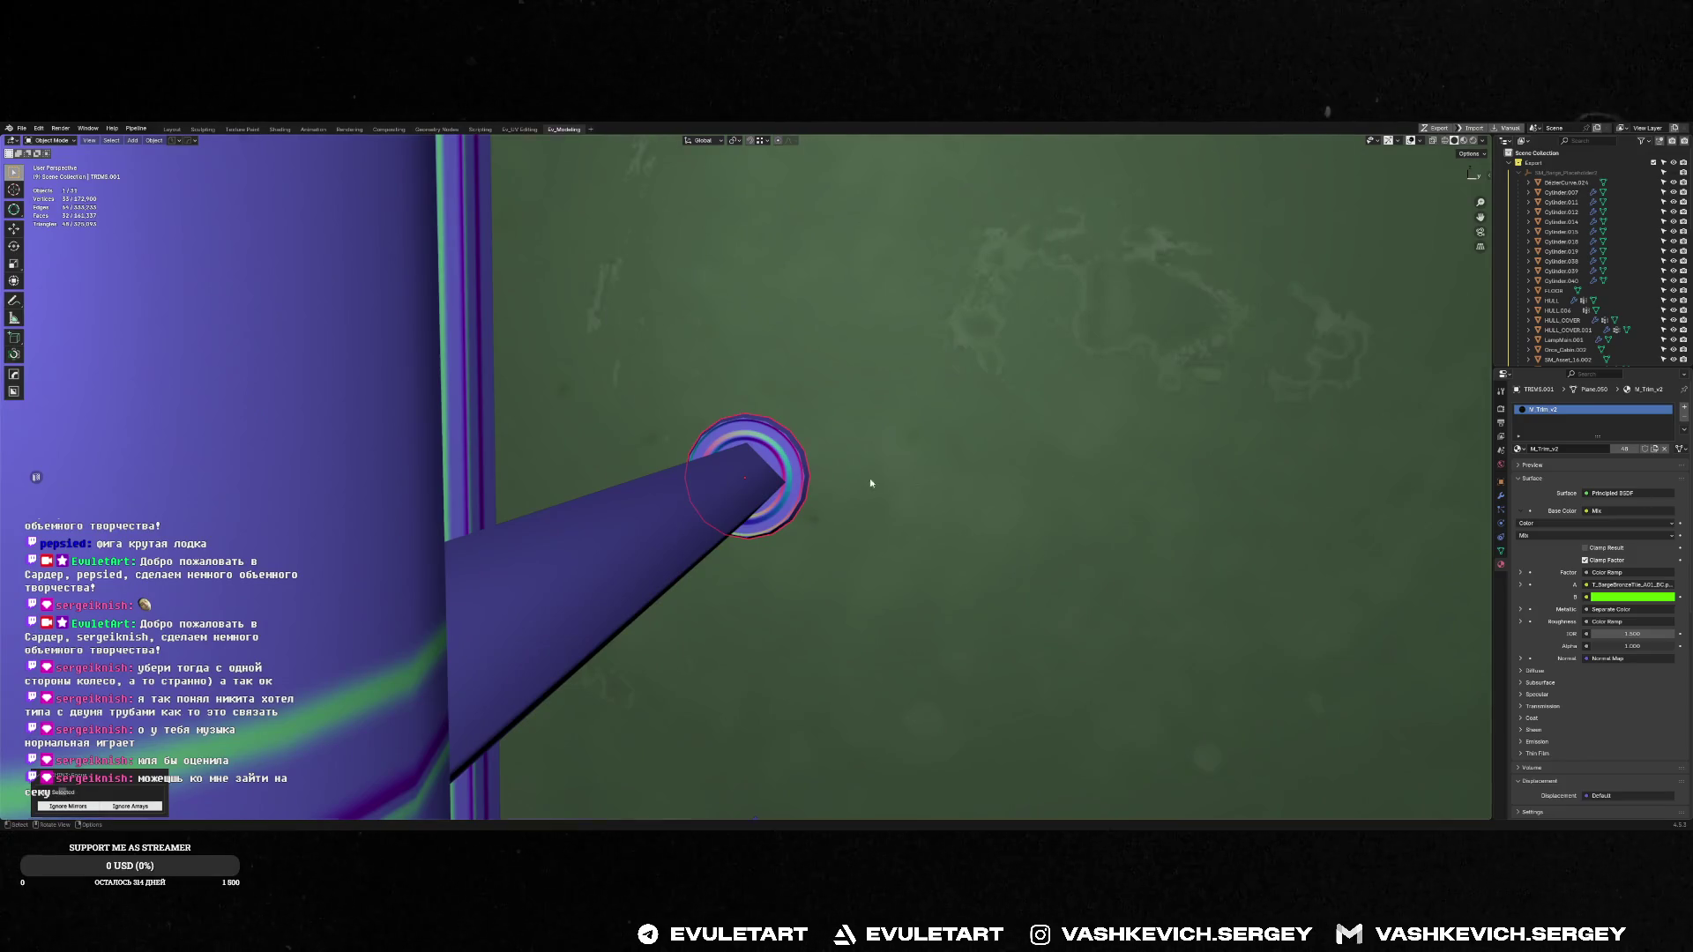
pyautogui.moveTo(871, 484)
pyautogui.mouseDown(button='middle')
pyautogui.moveTo(797, 500)
pyautogui.moveTo(824, 365)
pyautogui.moveTo(794, 414)
pyautogui.mouseUp(button='middle')
pyautogui.scroll(2, 799, 405)
pyautogui.press('g')
pyautogui.press('x')
pyautogui.click(806, 387)
# Duplicate the ring vertically onto the lower rod end
pyautogui.hotkey('shift', 'd')
pyautogui.press('z')
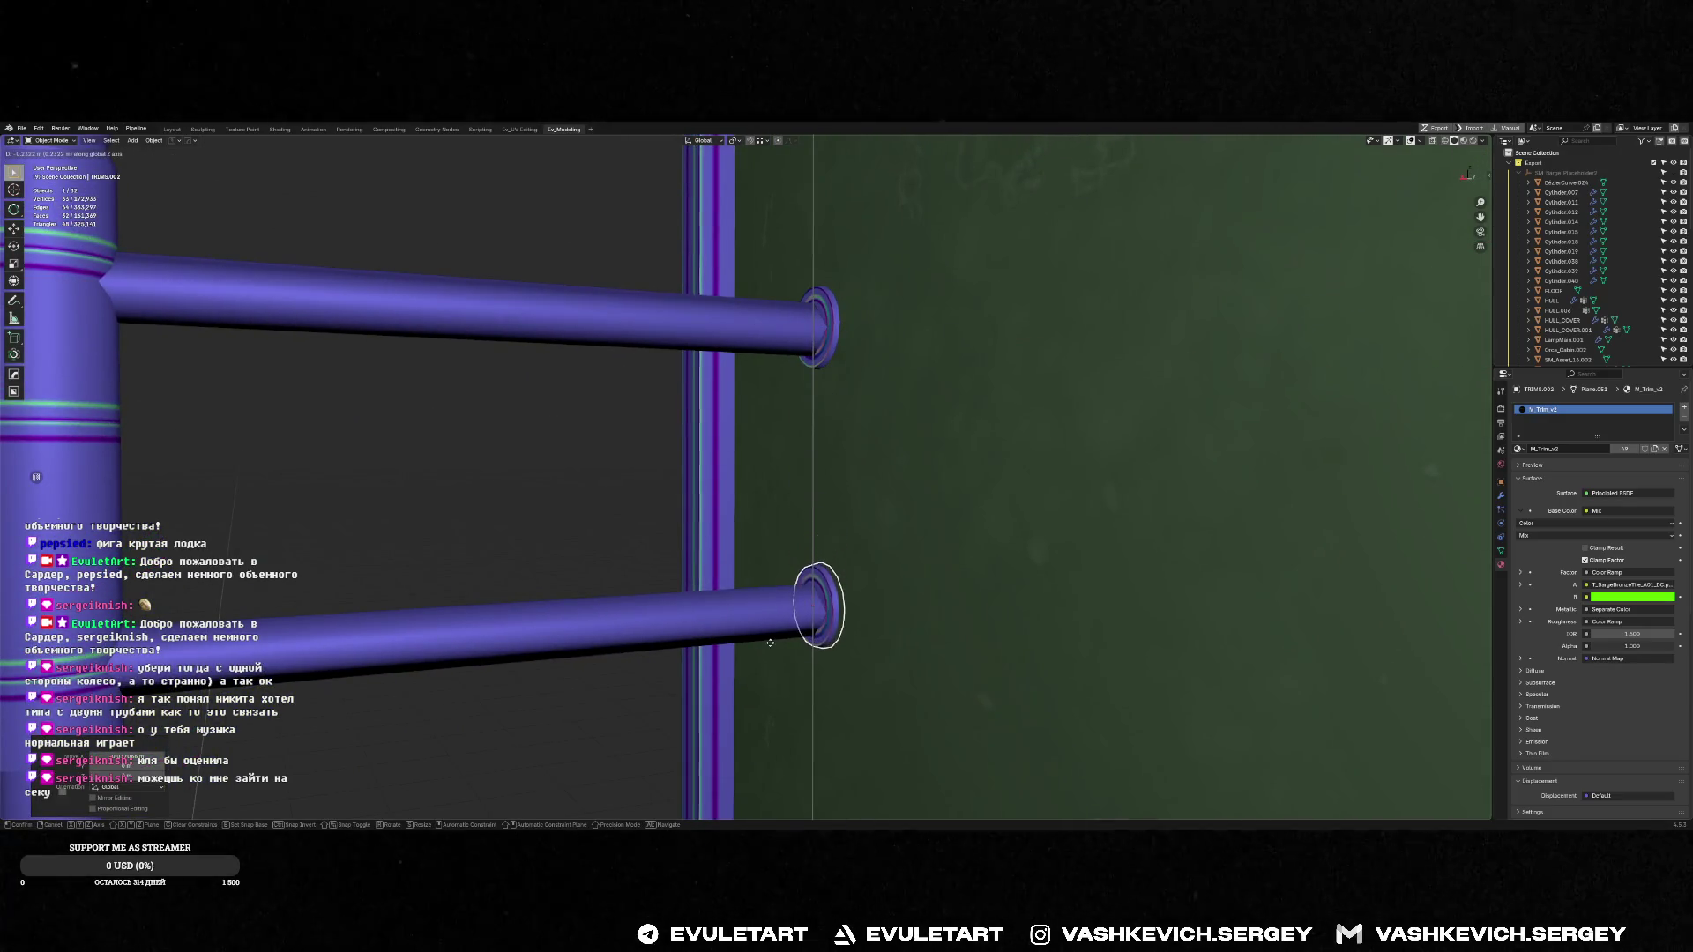
pyautogui.click(769, 645)
pyautogui.moveTo(769, 645)
pyautogui.mouseDown(button='middle')
pyautogui.moveTo(692, 485)
pyautogui.moveTo(1070, 518)
pyautogui.moveTo(846, 468)
pyautogui.moveTo(829, 454)
pyautogui.moveTo(847, 424)
pyautogui.mouseUp(button='middle')
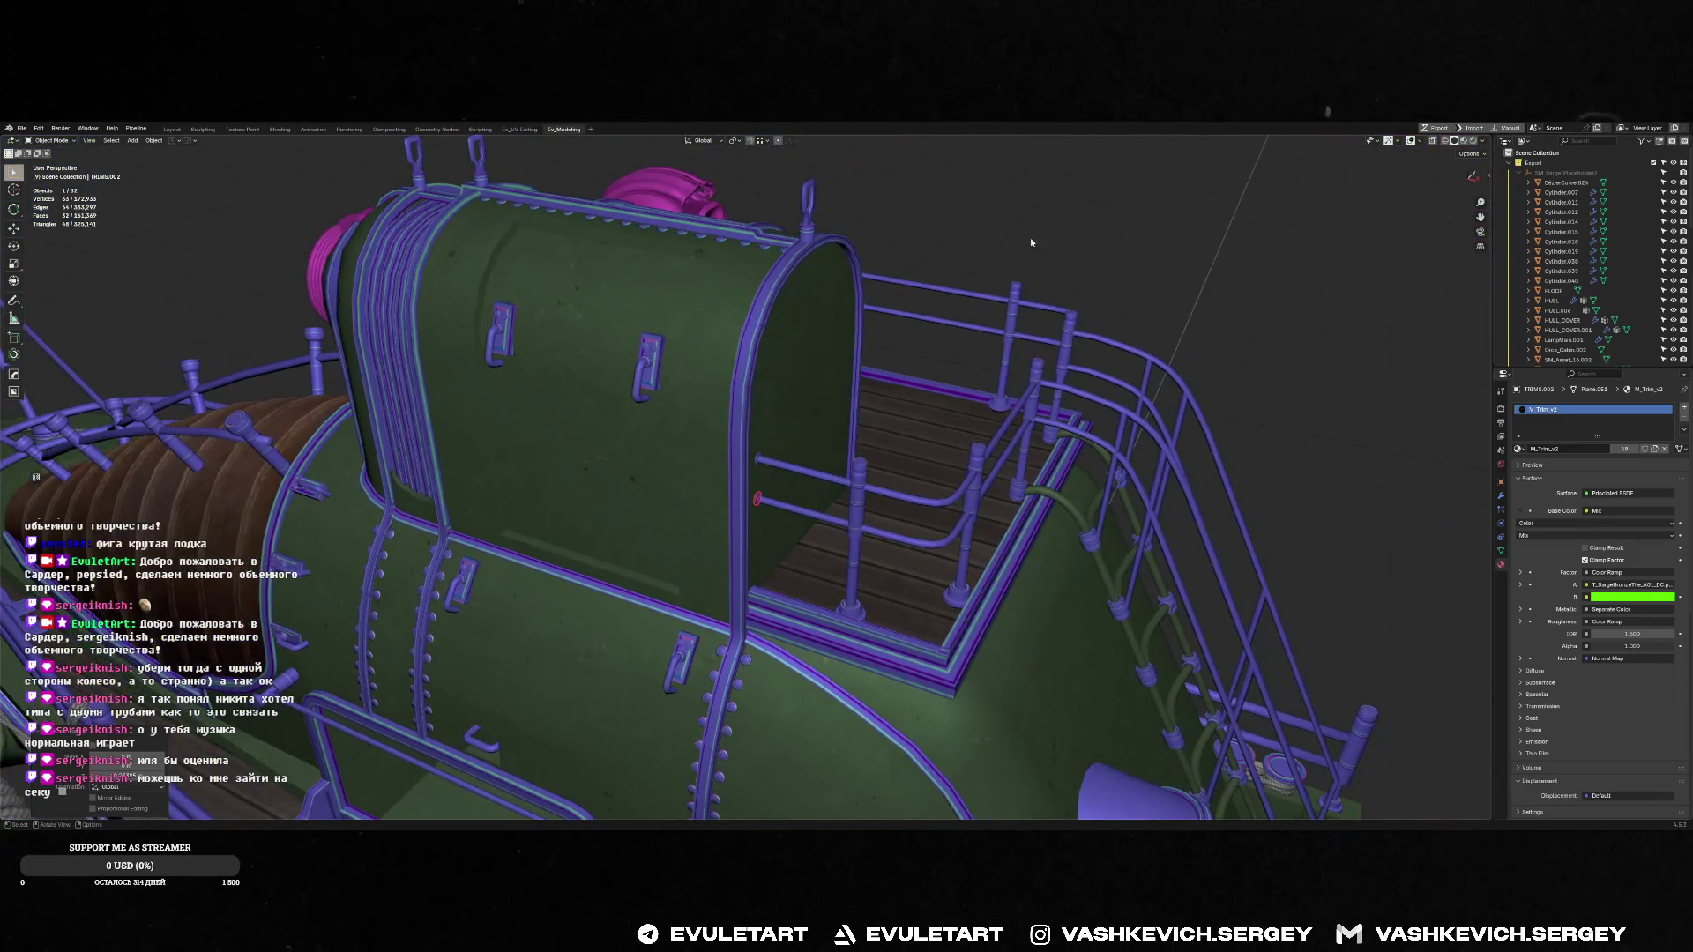
# Clear the selection and run Fast Export on the barge from the Quick Favorites menu
pyautogui.hotkey('alt', 'a')
pyautogui.press('q')
pyautogui.click(852, 411)
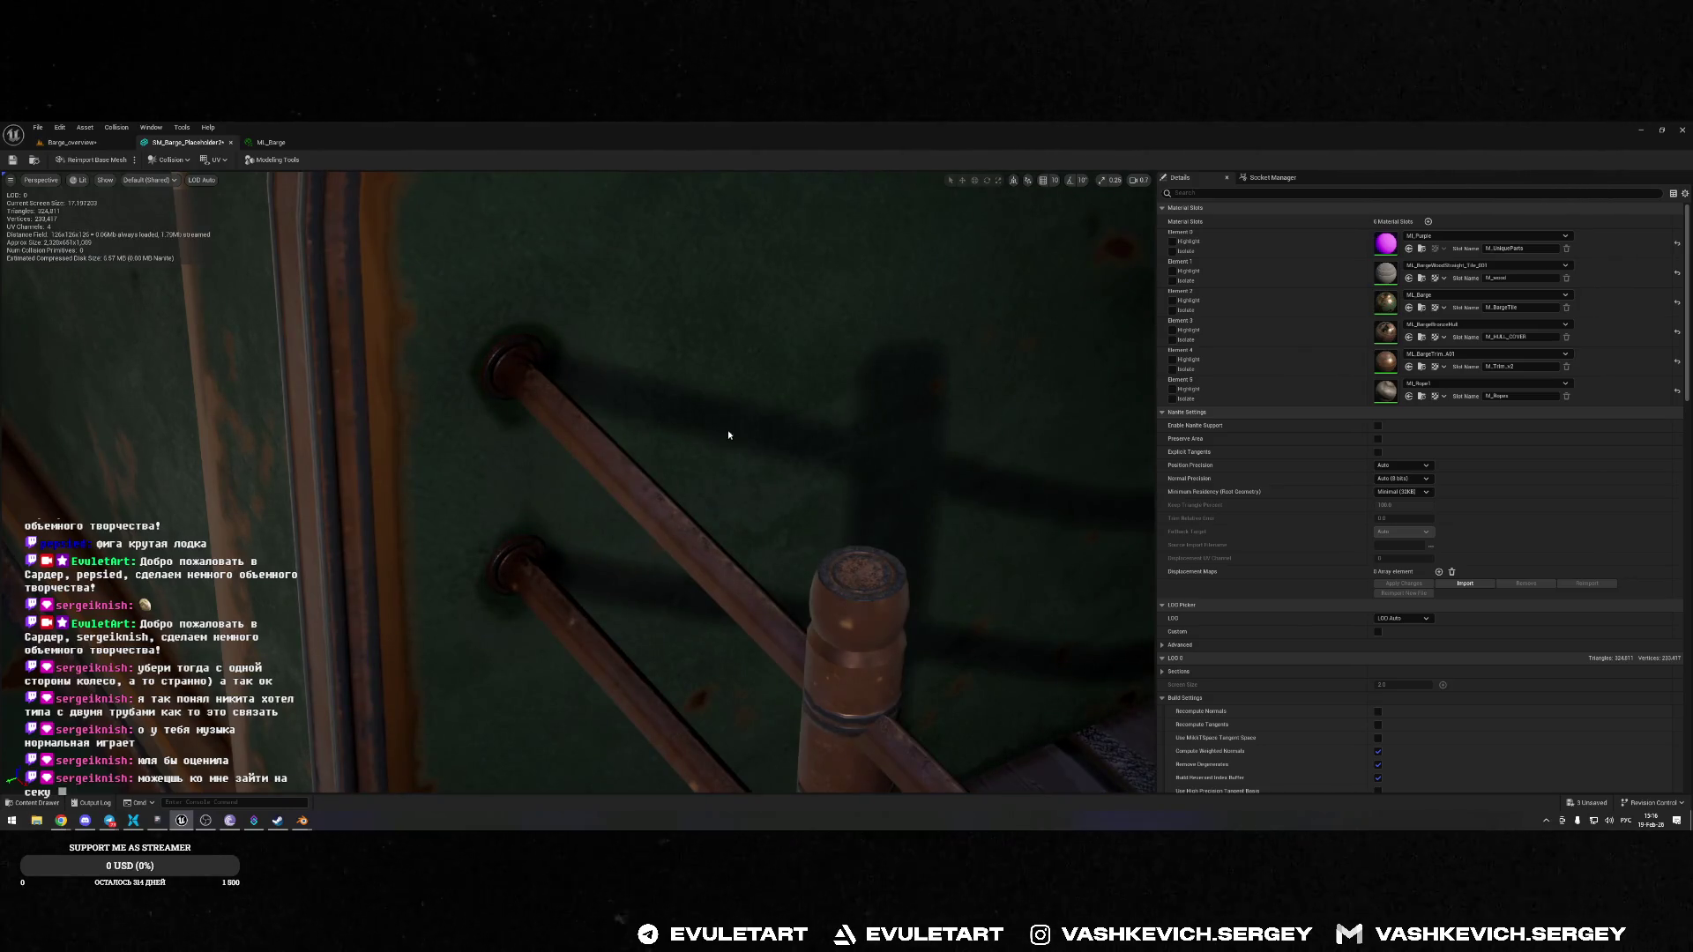
# Inspect a flange ring at a rod end in Unreal's mesh viewport, then return to Blender
pyautogui.moveTo(729, 434); pyautogui.dragTo(728, 434, button='right')
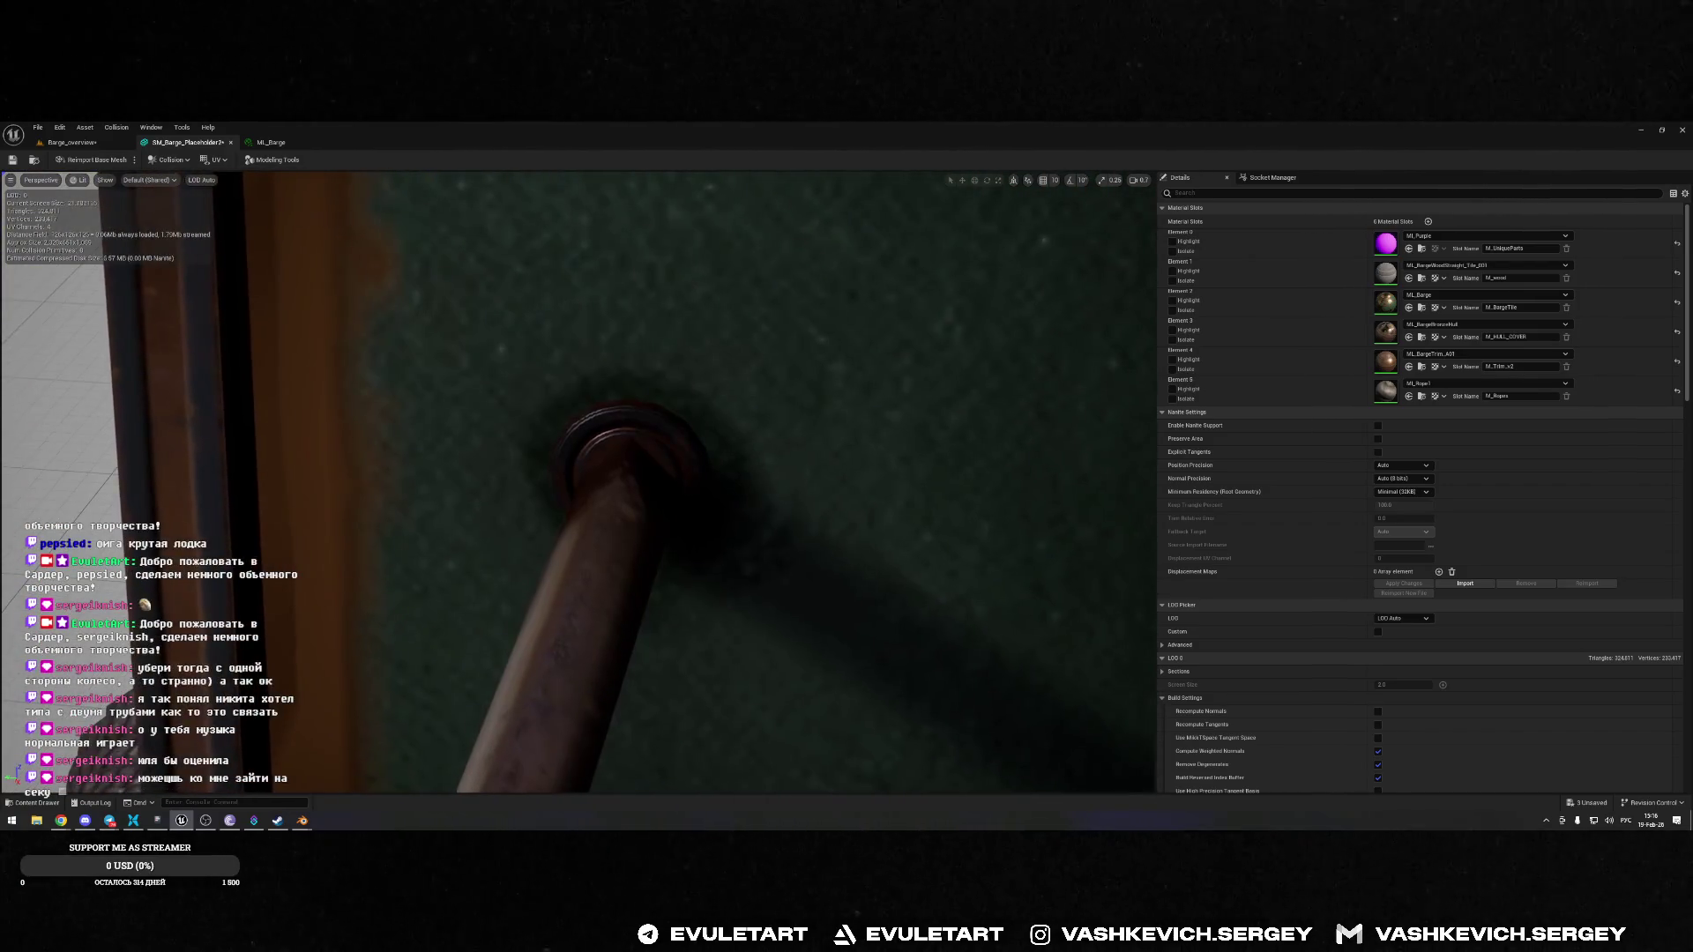
pyautogui.hotkey('alt', 'Tab')
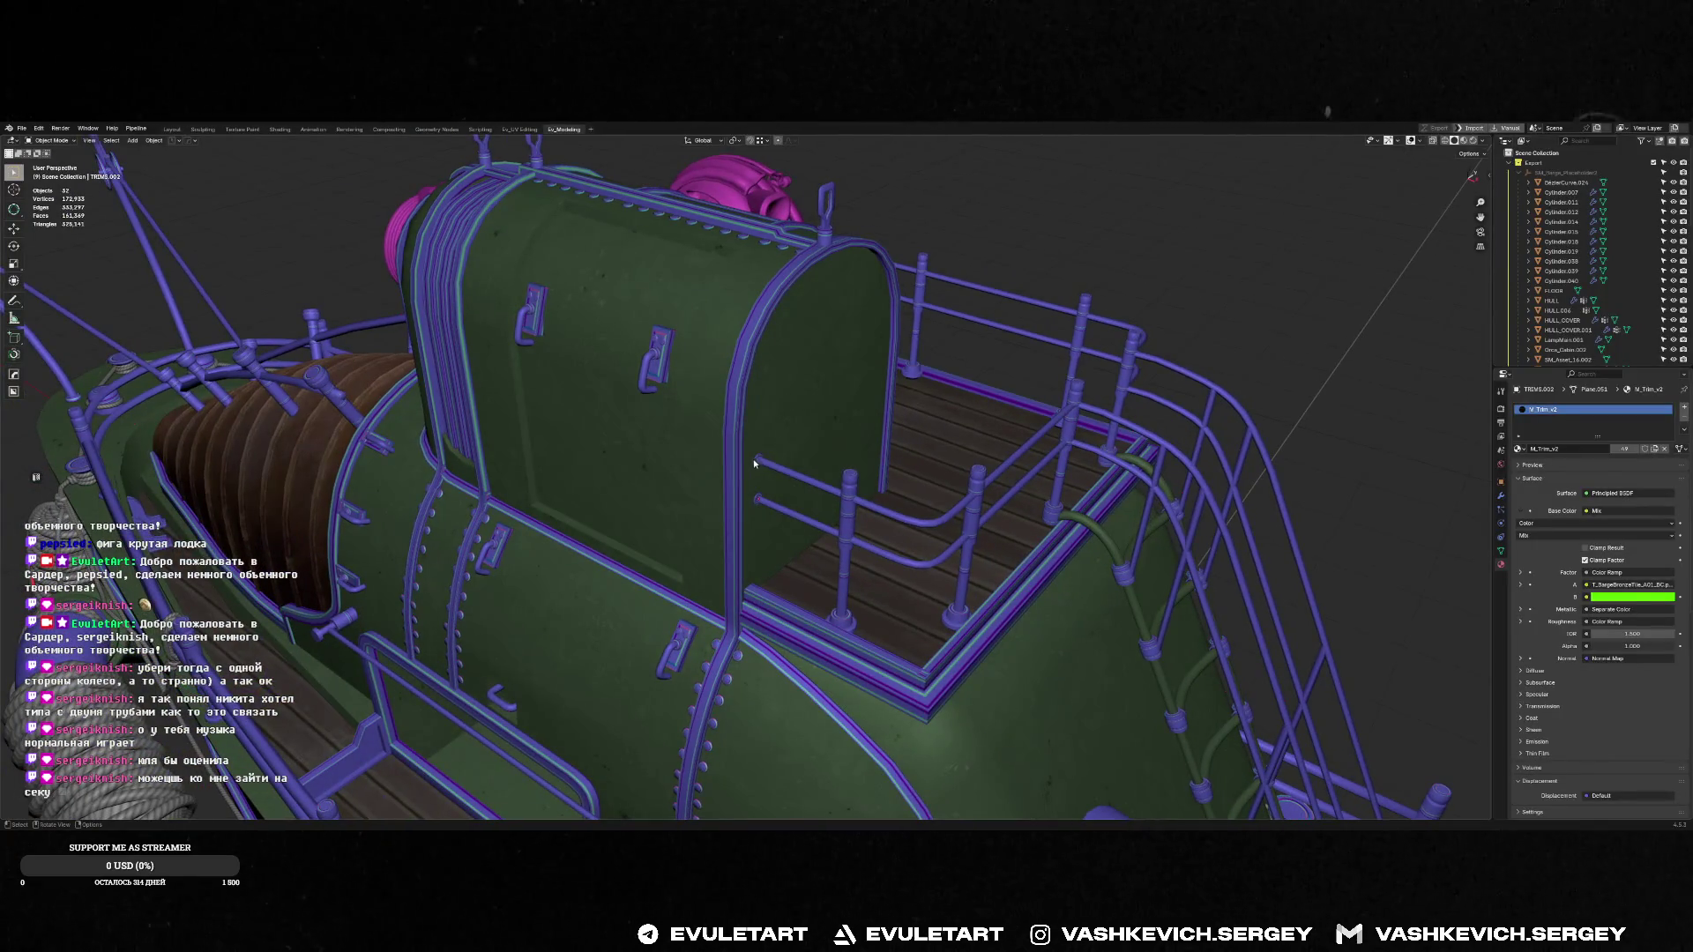
# Select the boat's trim mesh and briefly check it in Edit Mode
pyautogui.scroll(-10, 755, 463)
pyautogui.click(755, 394)
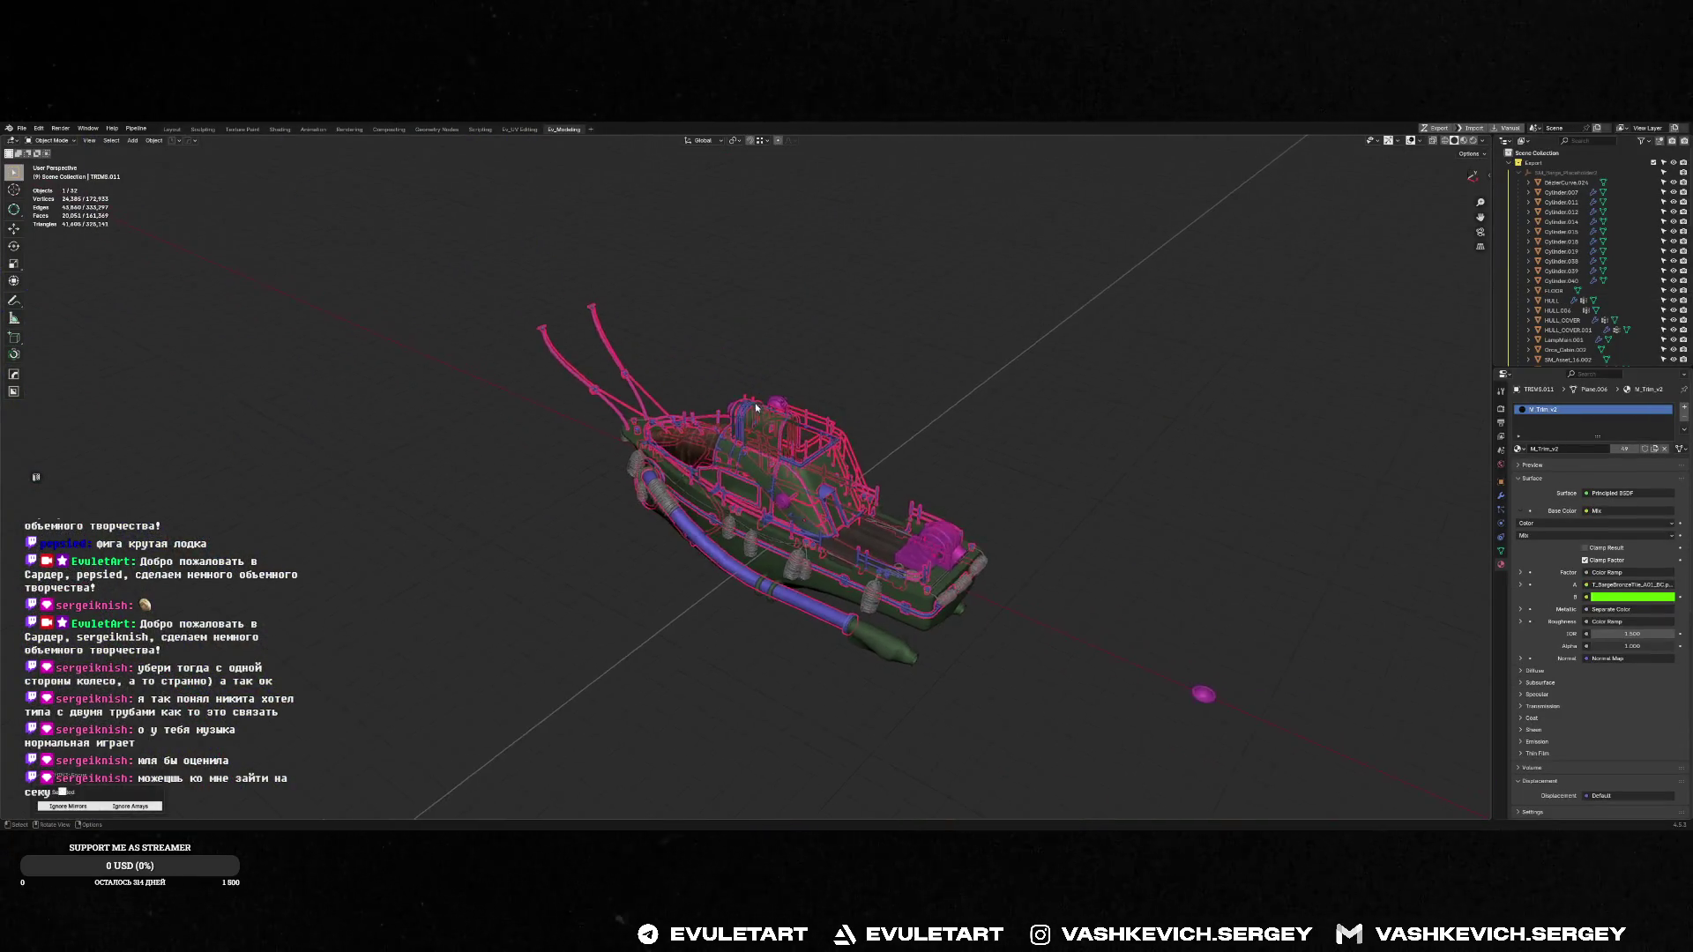
pyautogui.press('Tab')
pyautogui.scroll(8, 749, 407)
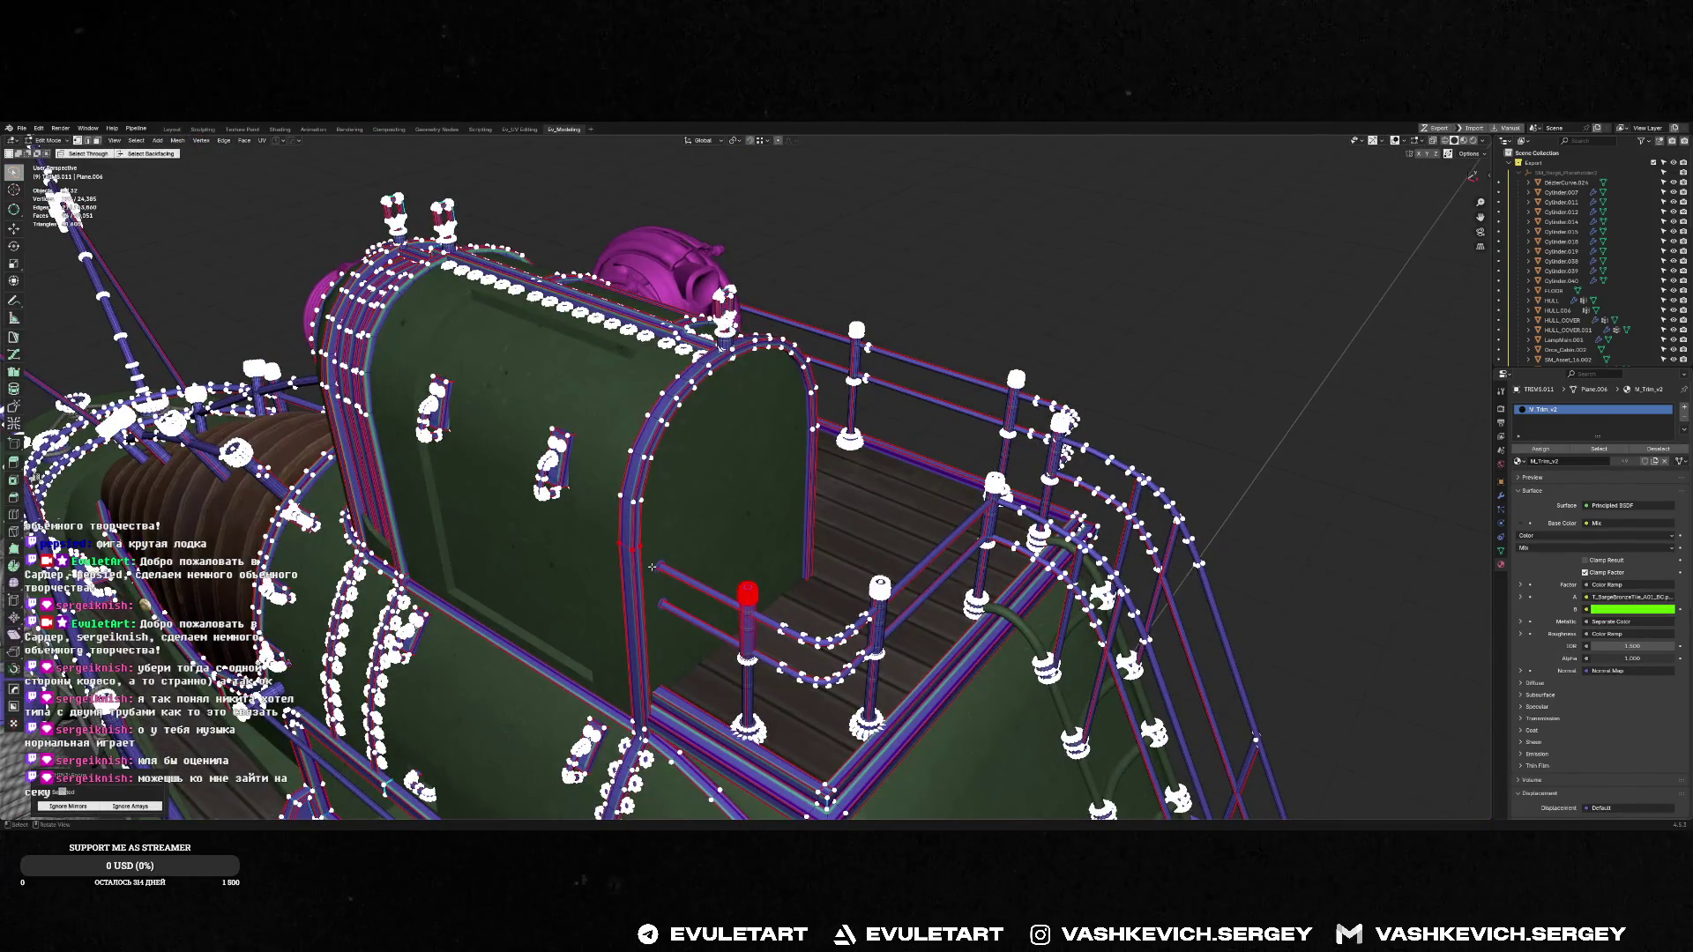
pyautogui.press('Tab')
# Select the upper and lower railing rods and compare them with Unreal's mesh preview
pyautogui.click(660, 563)
pyautogui.scroll(8, 660, 563)
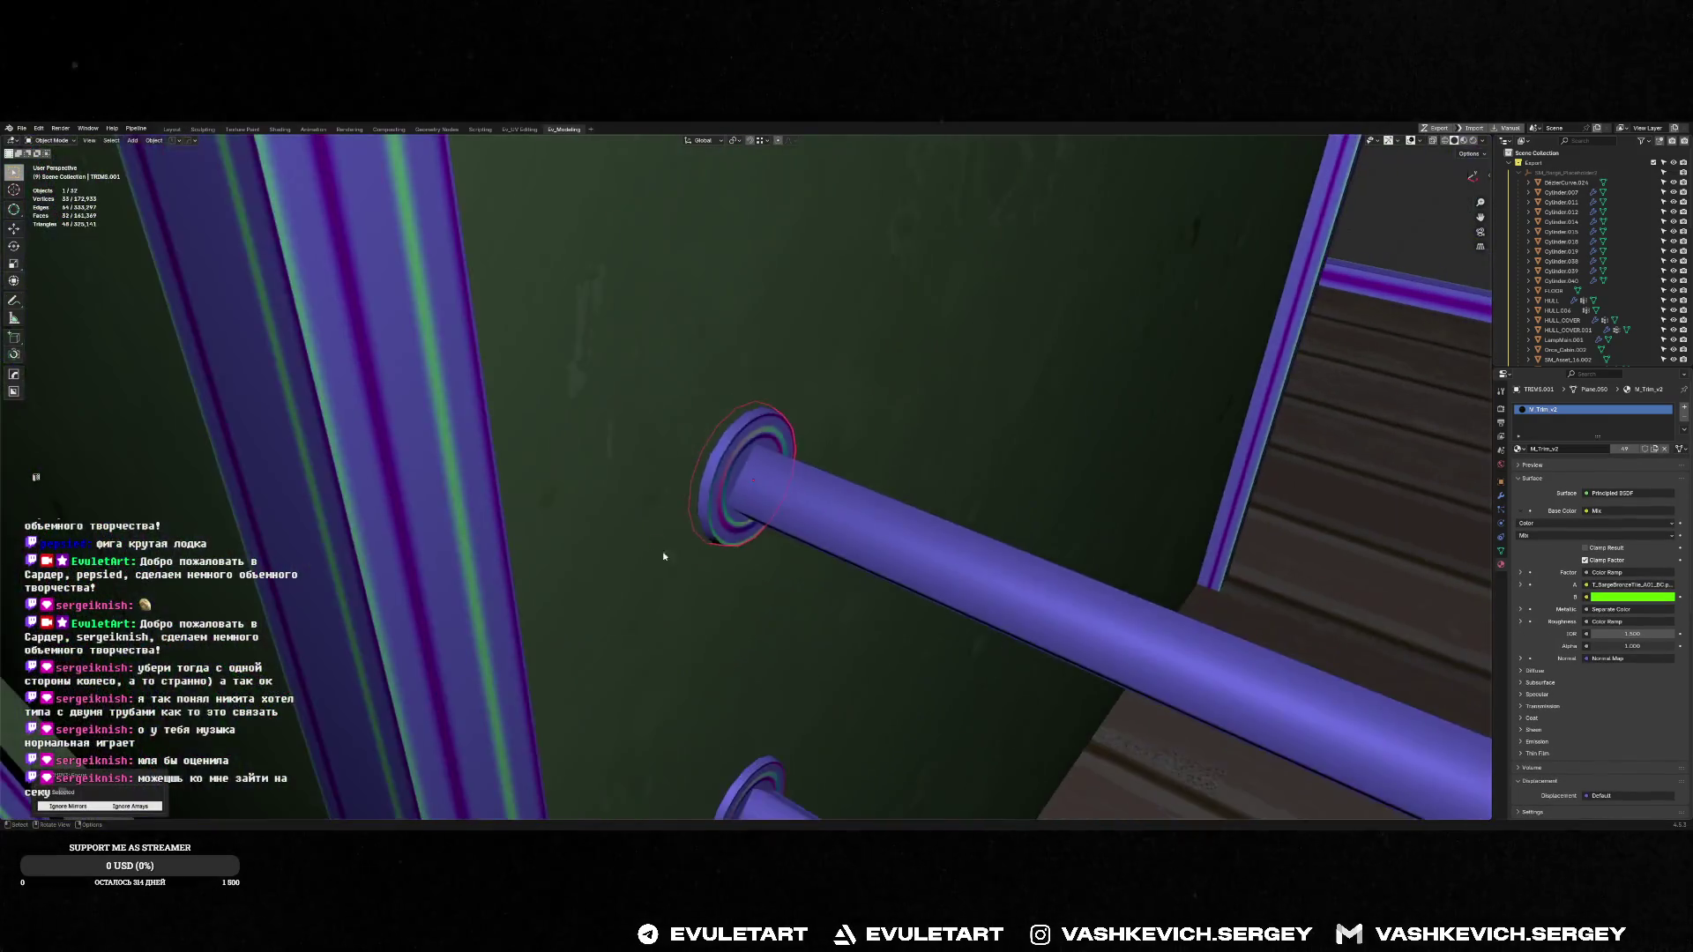
pyautogui.keyDown('shift'); pyautogui.click(762, 641); pyautogui.keyUp('shift')
pyautogui.moveTo(762, 640)
pyautogui.mouseDown(button='middle')
pyautogui.moveTo(691, 584)
pyautogui.moveTo(715, 575)
pyautogui.mouseUp(button='middle')
pyautogui.hotkey('alt', 'Tab')
pyautogui.moveTo(748, 540)
pyautogui.mouseDown()
pyautogui.moveTo(771, 559)
pyautogui.moveTo(750, 579)
pyautogui.mouseUp()
pyautogui.hotkey('alt', 'Tab')
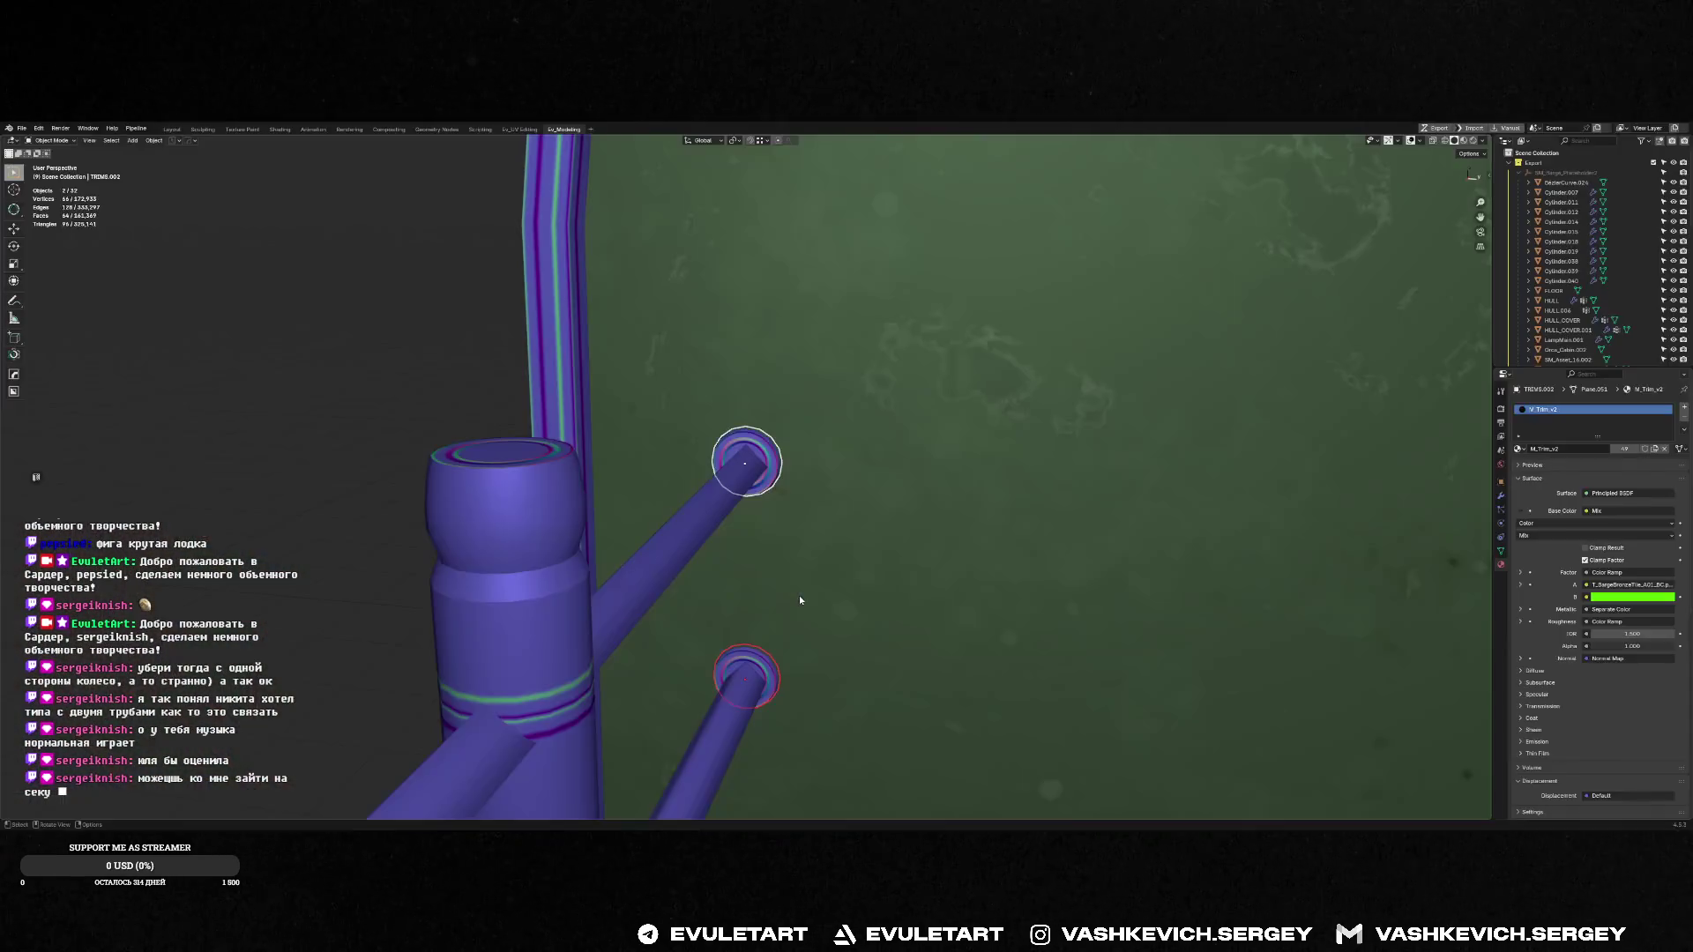
# Clear the selection and save the barge blend file
pyautogui.moveTo(799, 596)
pyautogui.mouseDown(button='middle')
pyautogui.moveTo(722, 533)
pyautogui.moveTo(808, 539)
pyautogui.mouseUp(button='middle')
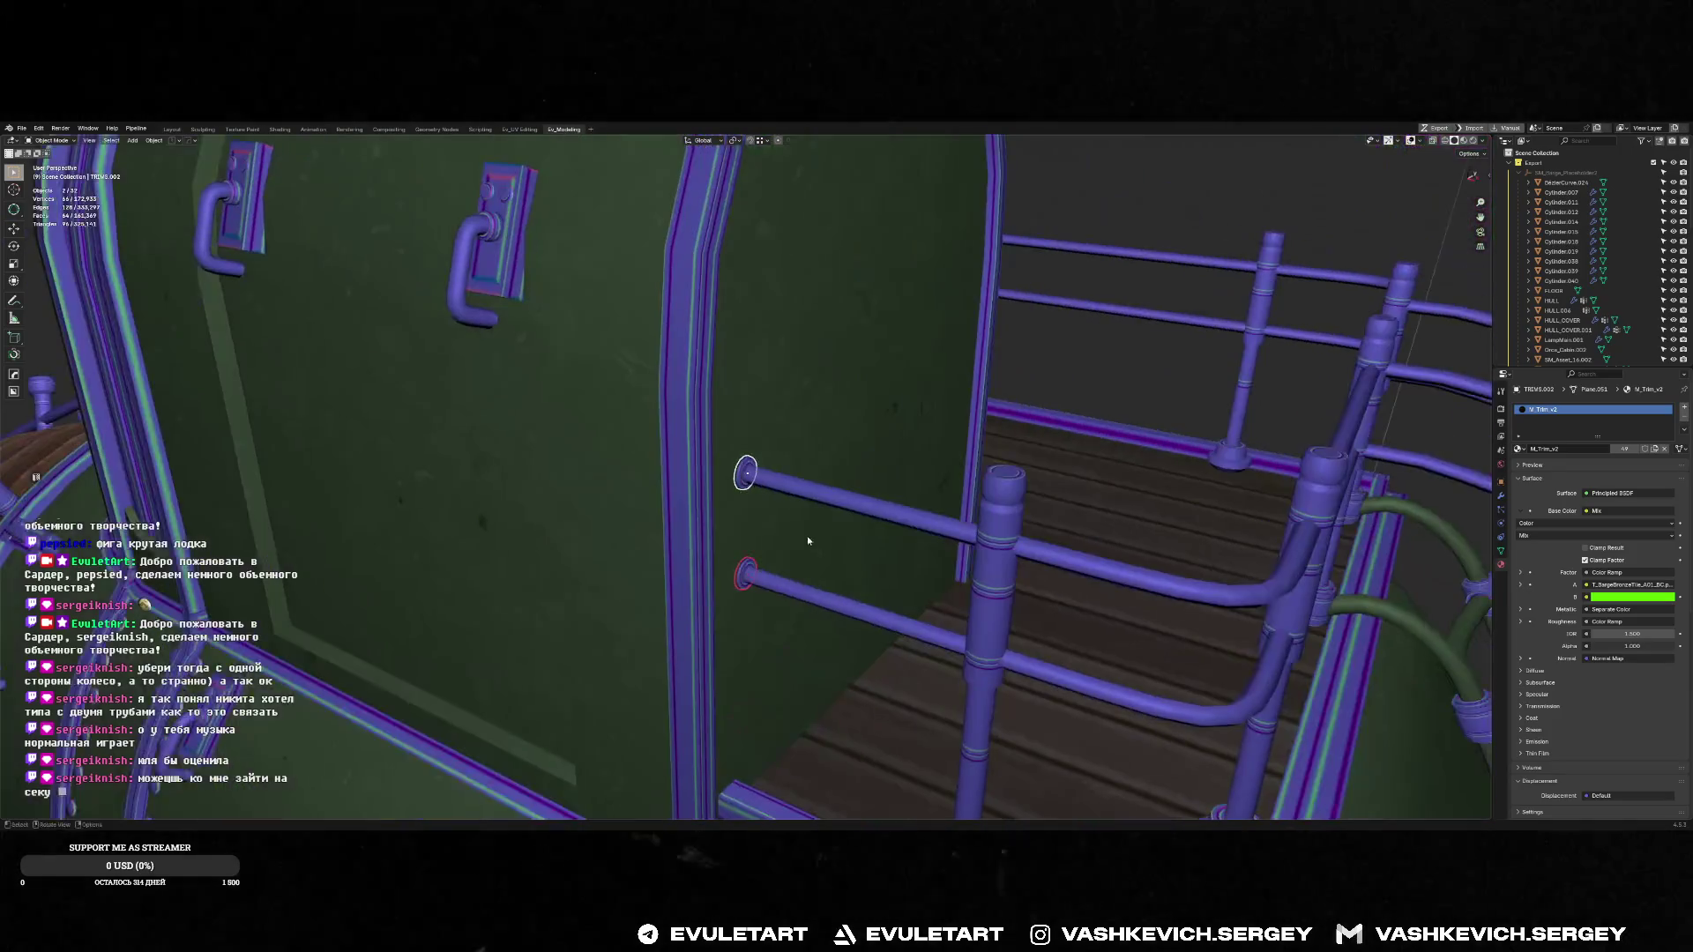
pyautogui.keyDown('shift'); pyautogui.click(745, 569); pyautogui.keyUp('shift')
pyautogui.keyDown('shift'); pyautogui.click(804, 486); pyautogui.keyUp('shift')
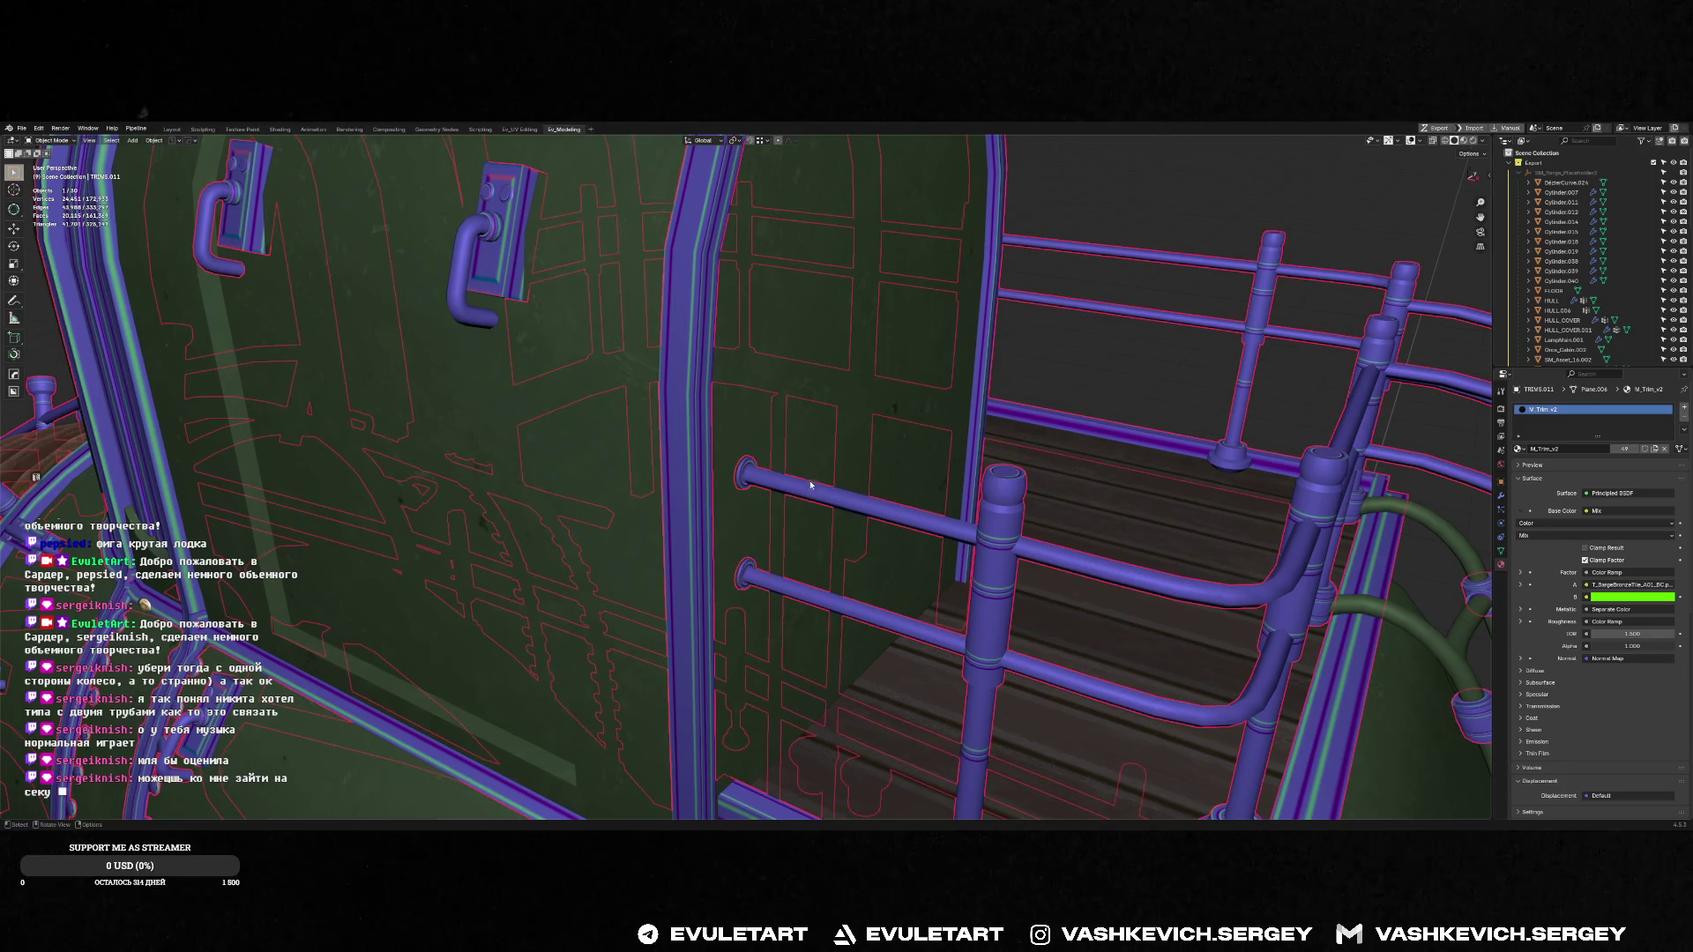
pyautogui.hotkey('alt', 'a')
pyautogui.hotkey('ctrl', 's')
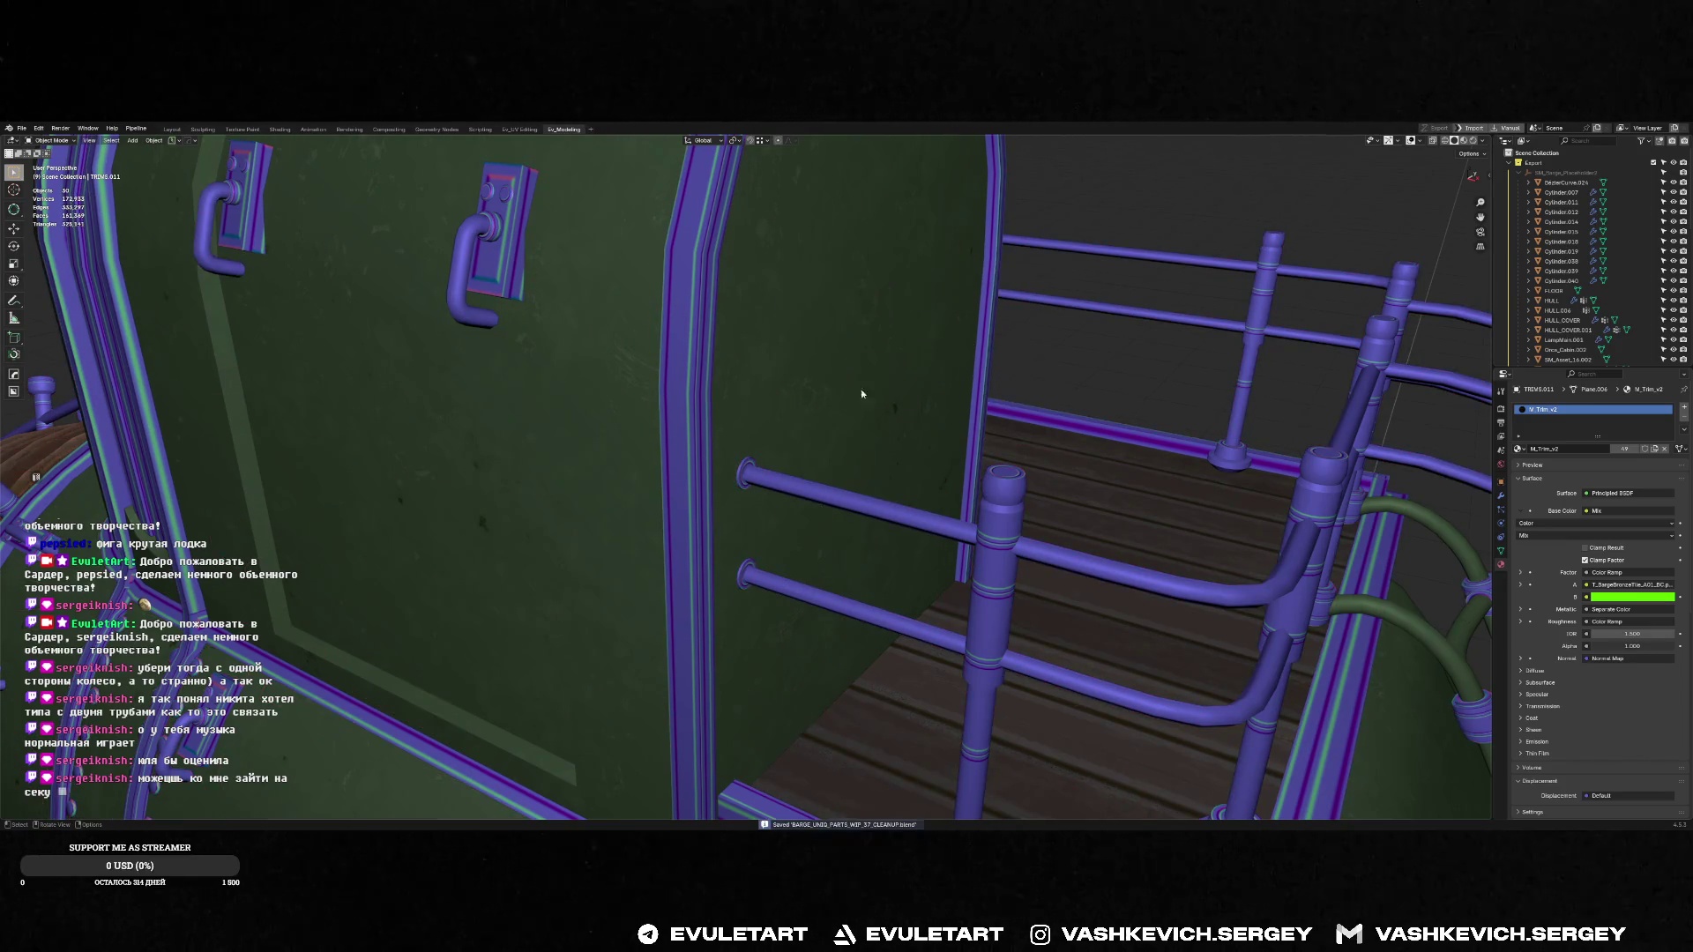
# Open the trim mesh holding the rod-end rings in Edit Mode
pyautogui.moveTo(861, 389)
pyautogui.mouseDown(button='middle')
pyautogui.moveTo(749, 436)
pyautogui.moveTo(782, 469)
pyautogui.moveTo(725, 459)
pyautogui.moveTo(738, 452)
pyautogui.mouseUp(button='middle')
pyautogui.scroll(5, 749, 436)
pyautogui.press('Tab')
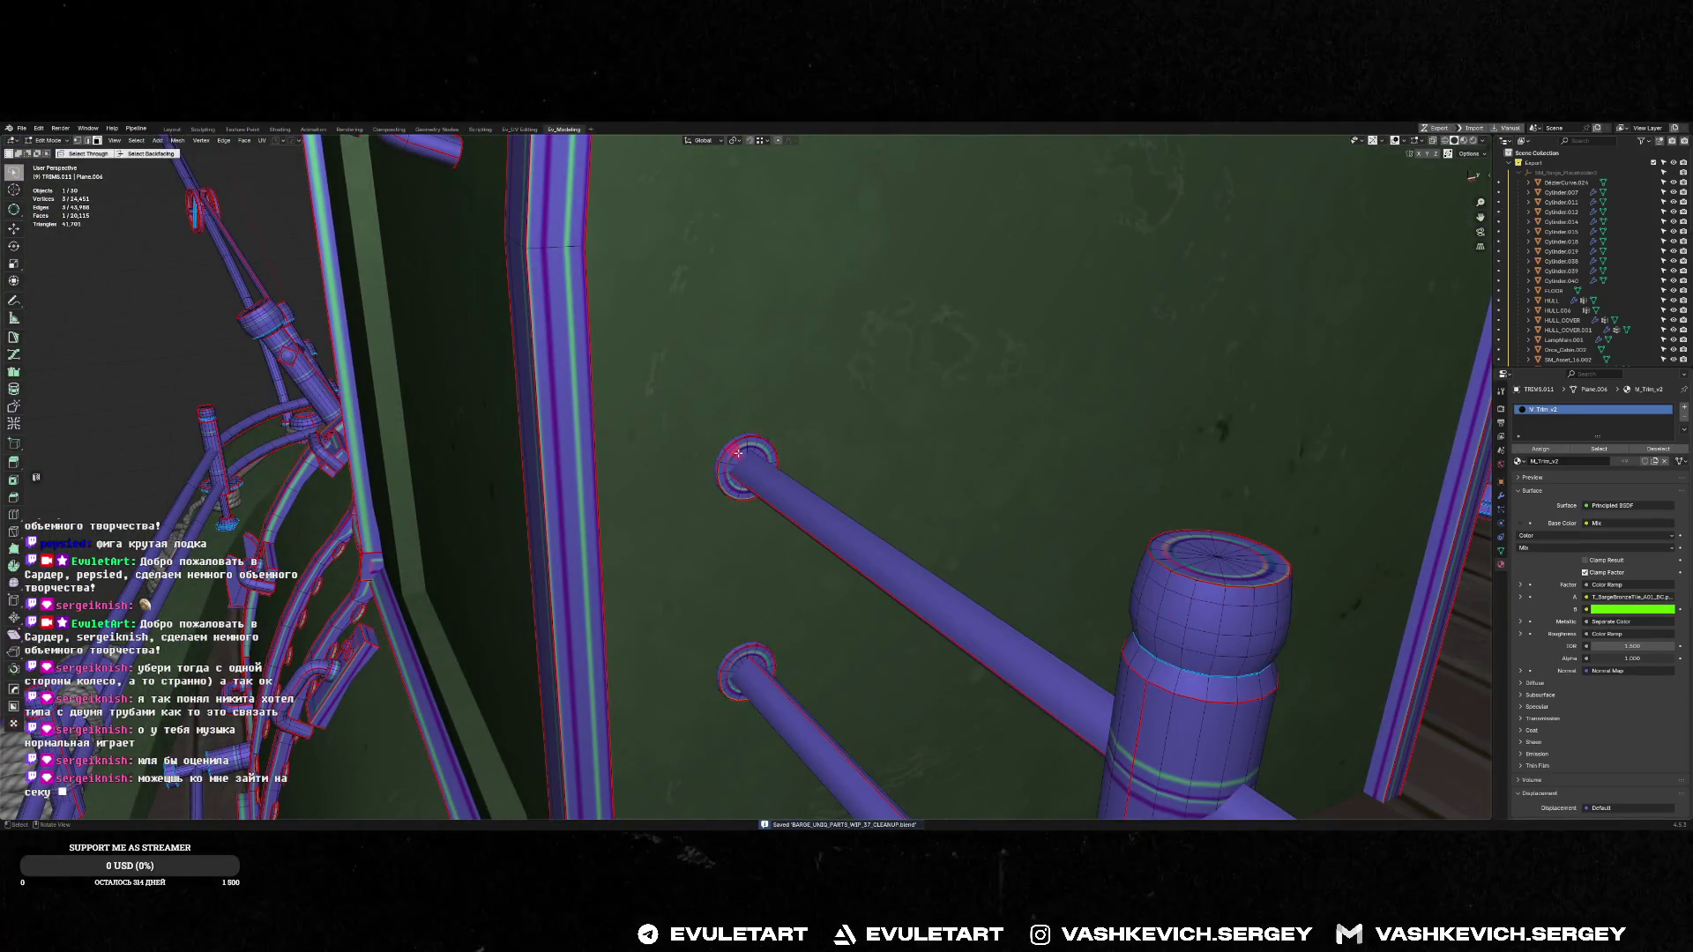